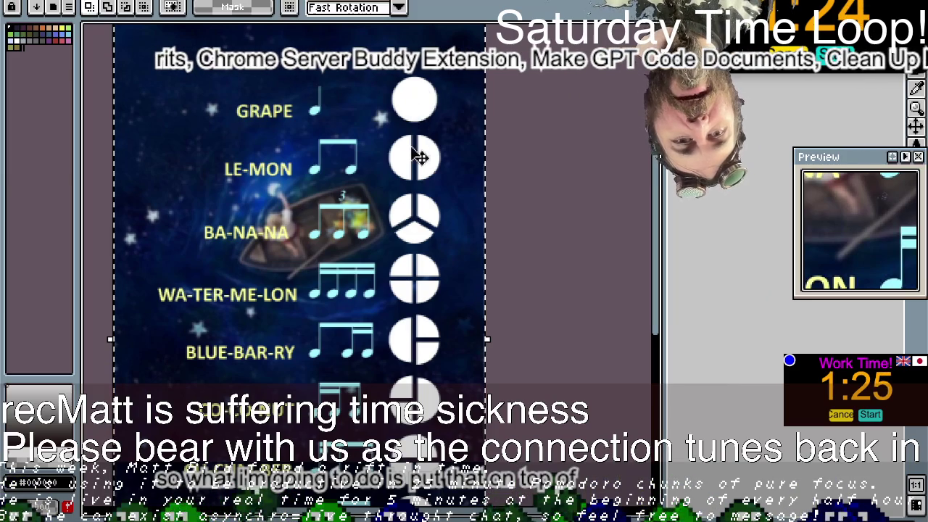
pyautogui.scroll(-1, 423, 289)
pyautogui.scroll(-4, 423, 289)
pyautogui.scroll(-2, 423, 290)
pyautogui.scroll(1, 423, 289)
pyautogui.scroll(7, 423, 290)
pyautogui.scroll(-1, 423, 289)
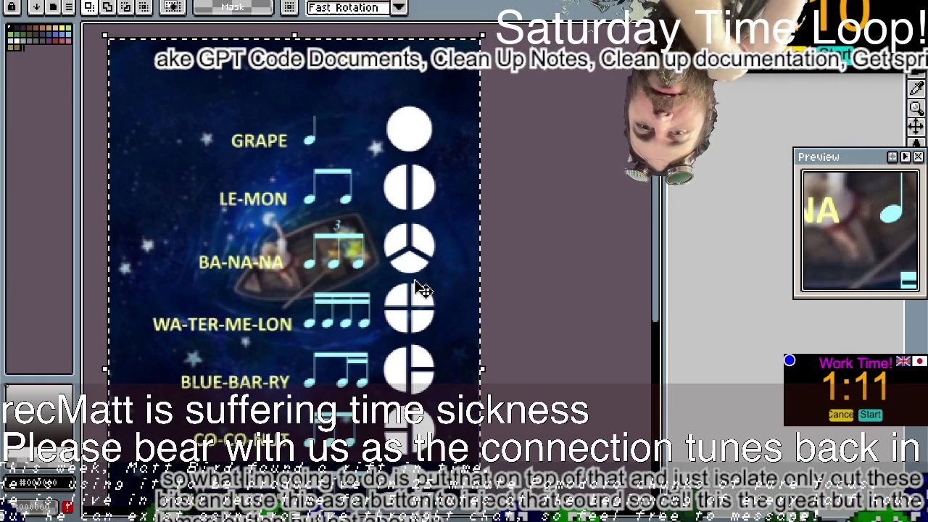
pyautogui.scroll(-2, 423, 288)
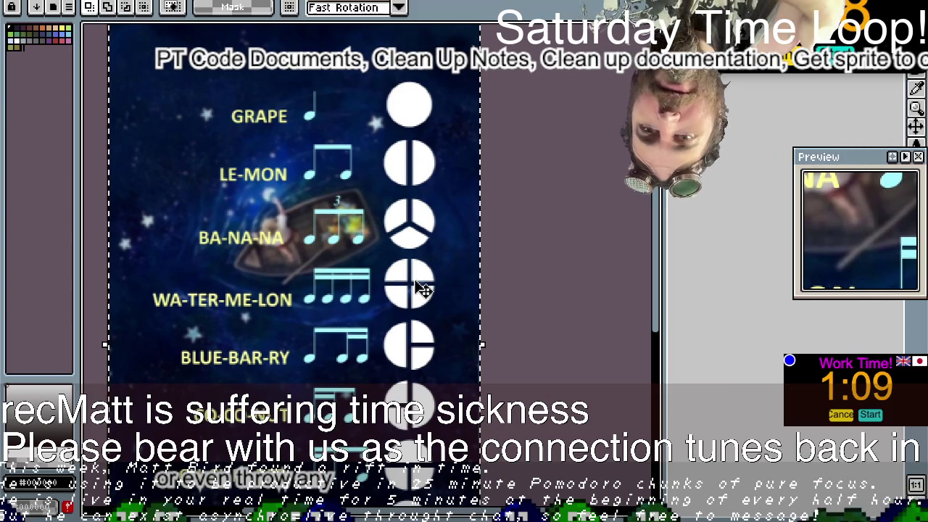
pyautogui.scroll(-2, 423, 289)
pyautogui.scroll(-5, 423, 289)
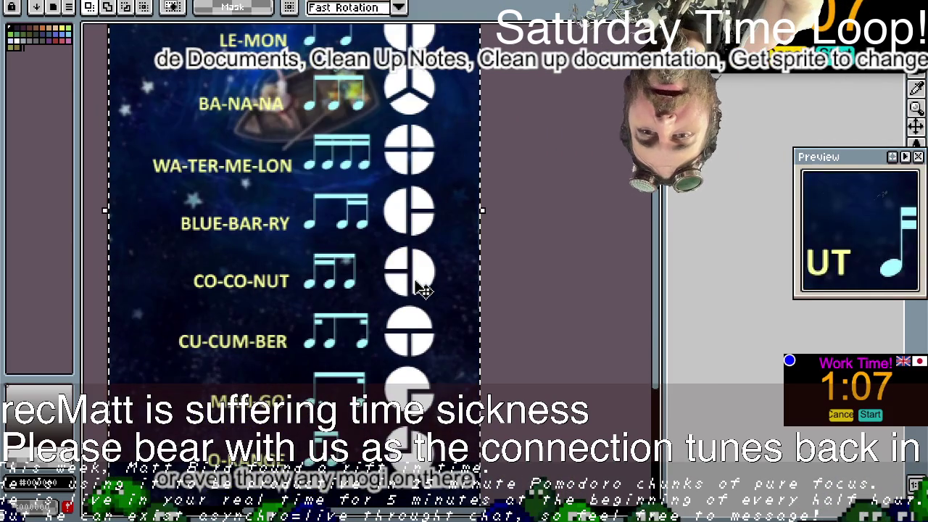
pyautogui.scroll(-3, 423, 288)
pyautogui.scroll(7, 422, 288)
pyautogui.scroll(-14, 423, 288)
pyautogui.scroll(10, 423, 289)
pyautogui.scroll(-3, 422, 289)
pyautogui.scroll(-2, 423, 289)
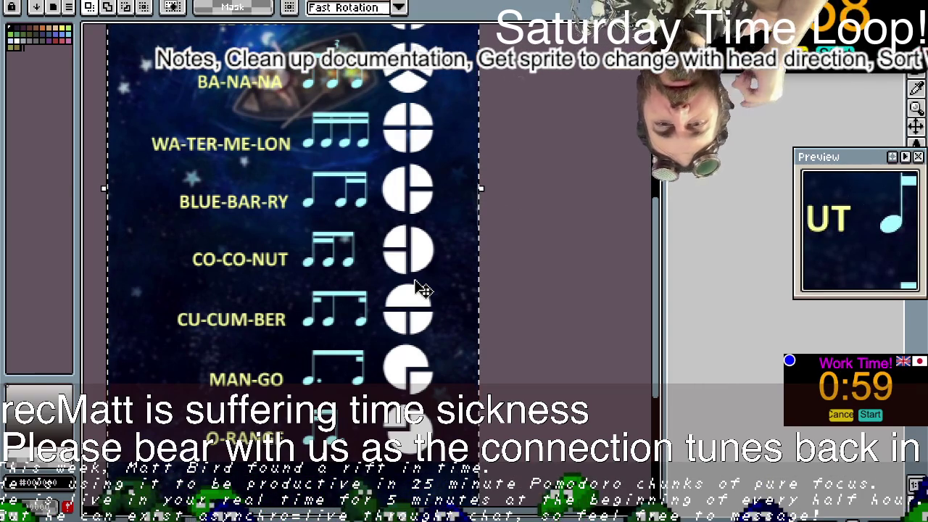
pyautogui.scroll(10, 417, 266)
pyautogui.scroll(-5, 417, 266)
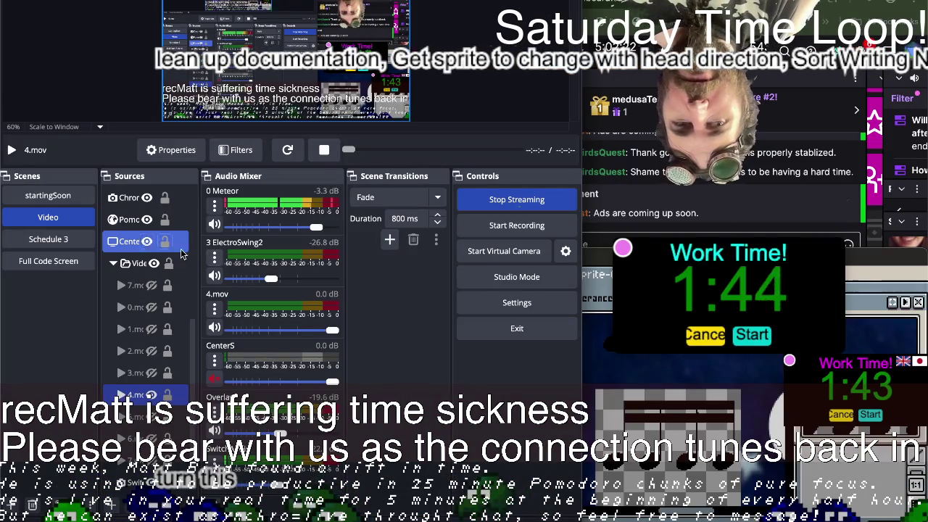
# - Return to Aseprite's note chart, widen its window and move the Preview panel aside
pyautogui.hotkey('alt', 'Tab')
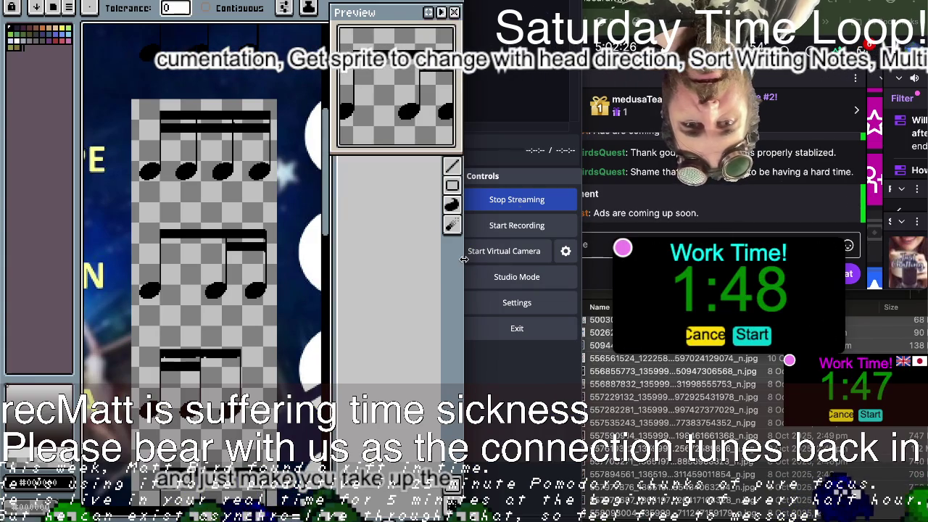
pyautogui.moveTo(463, 259); pyautogui.dragTo(581, 259)
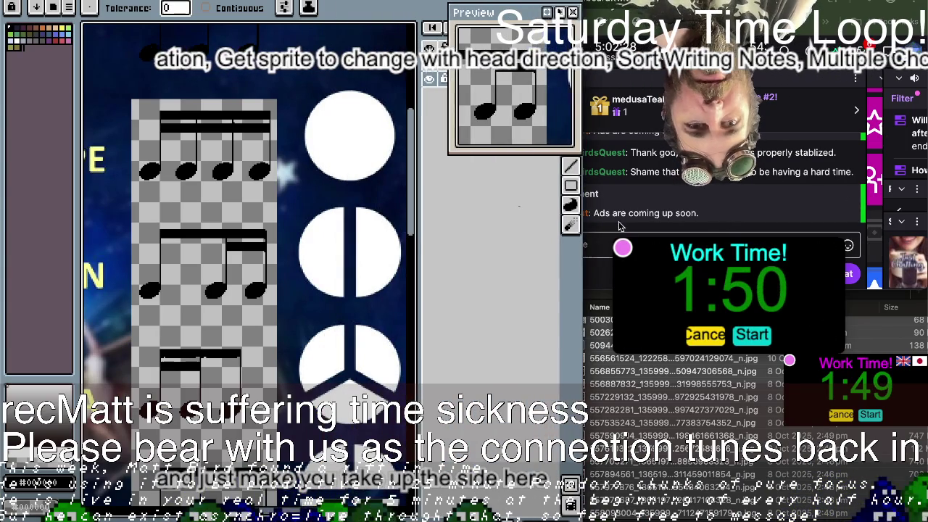
pyautogui.click(359, 246)
pyautogui.scroll(4, 210, 256)
pyautogui.scroll(-3, 209, 256)
pyautogui.scroll(-1, 209, 257)
pyautogui.scroll(-1, 209, 257)
pyautogui.scroll(2, 210, 257)
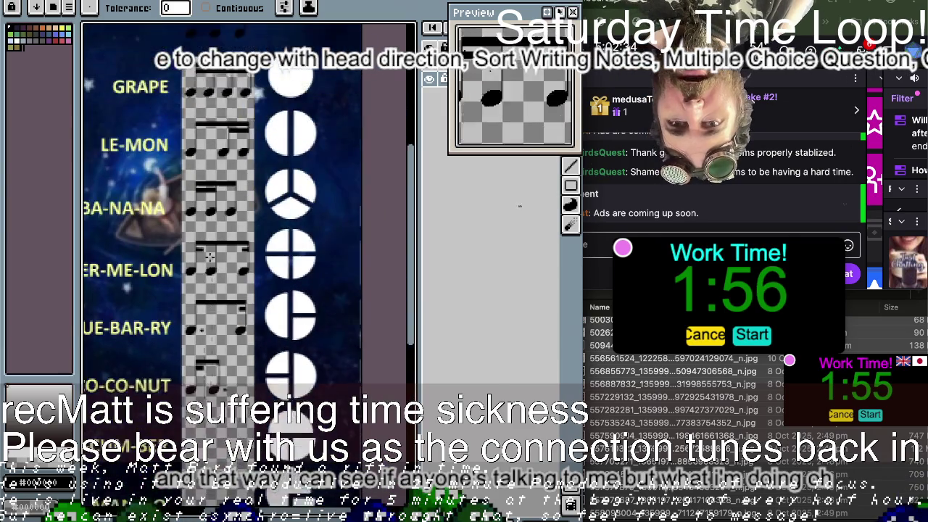
pyautogui.scroll(-2, 209, 256)
pyautogui.press('v')
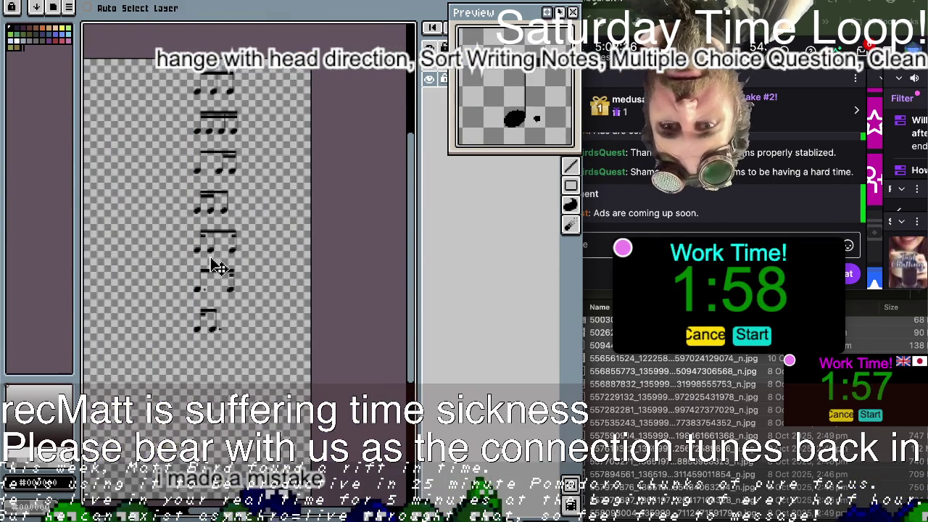
pyautogui.press('w')
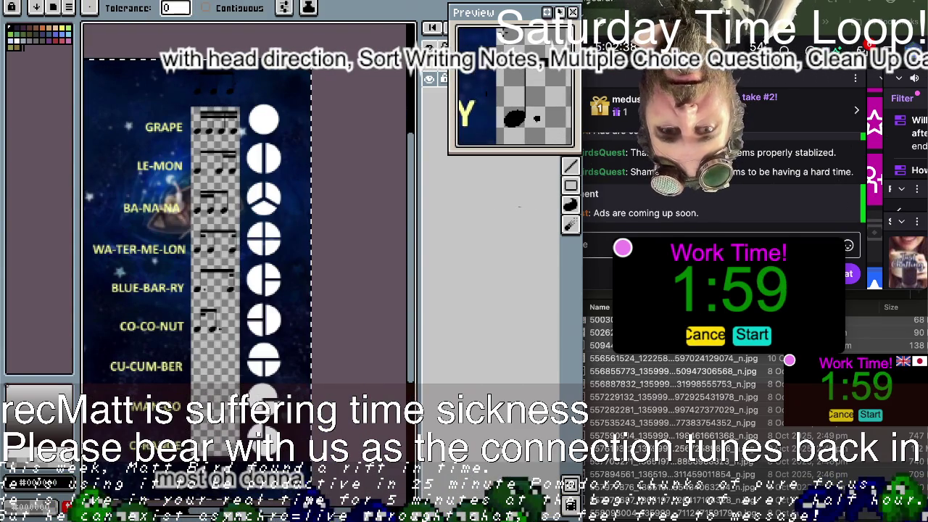
pyautogui.moveTo(512, 18); pyautogui.dragTo(497, 179)
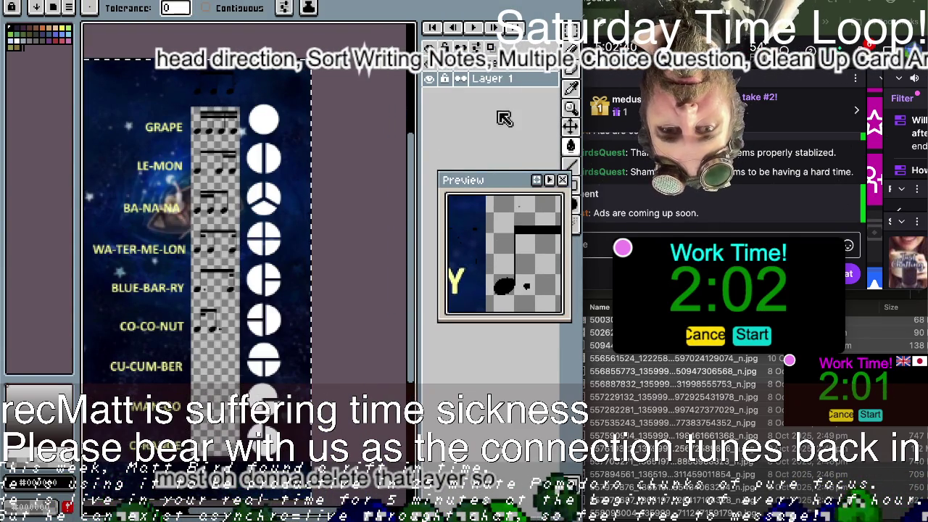
# - Select the entire canvas and fill it solid black with the Paint Bucket
pyautogui.press('f')
pyautogui.hotkey('ctrl', 'd')
pyautogui.hotkey('ctrl', 'v')
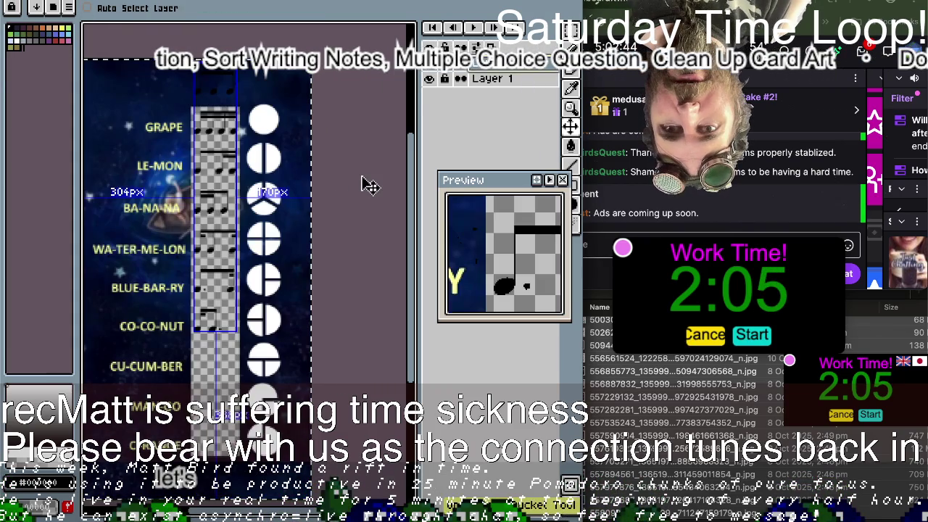
pyautogui.press('g')
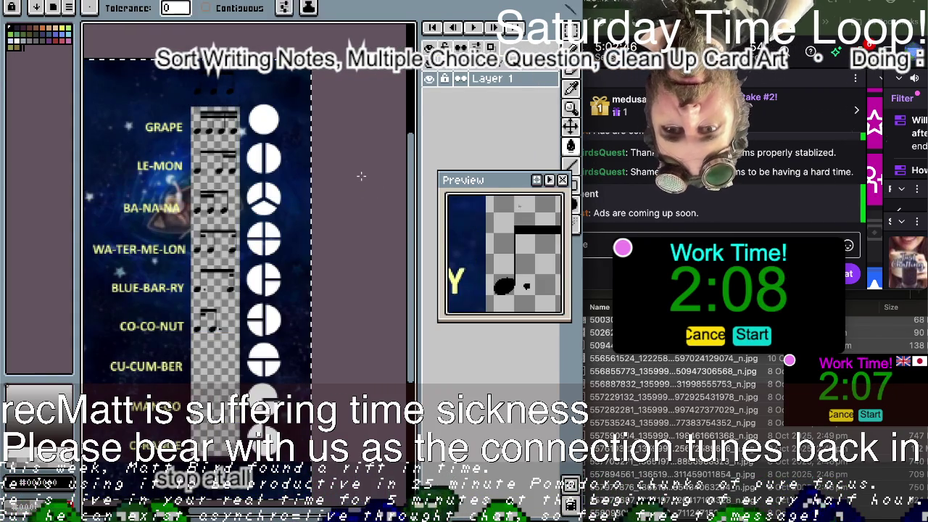
pyautogui.hotkey('ctrl', 'a')
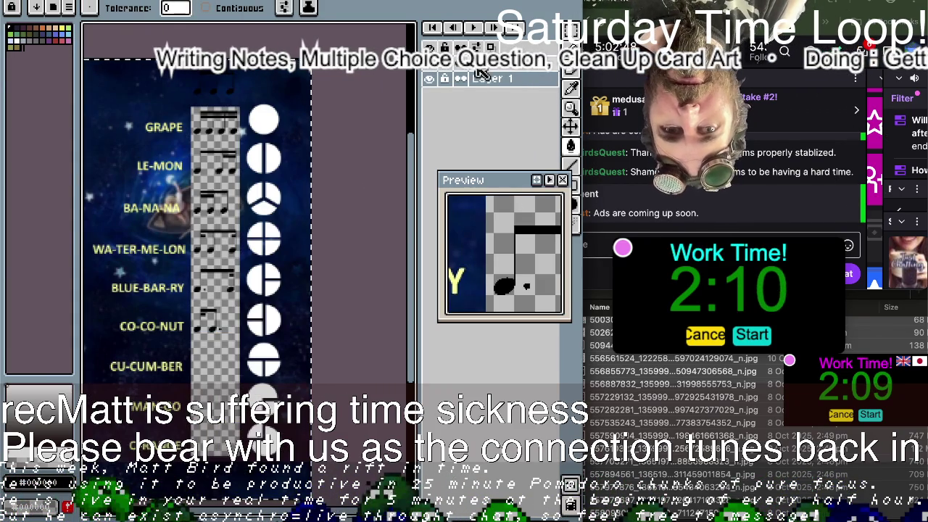
pyautogui.click(218, 155)
# - Undo the black fill and paste the copied note symbols in as a new layer
pyautogui.press('v')
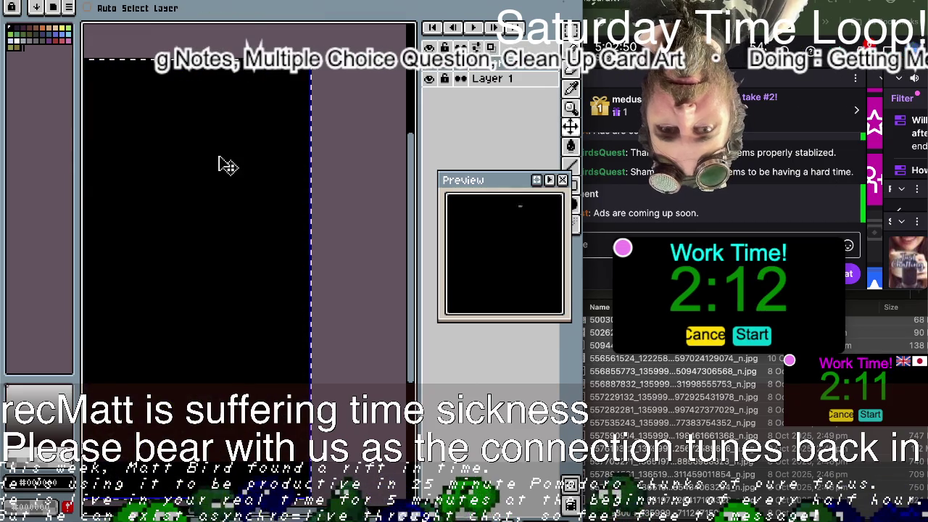
pyautogui.hotkey('ctrl', 'z')
pyautogui.press('g')
pyautogui.click(219, 155)
pyautogui.press('v')
pyautogui.hotkey('ctrl', 't')
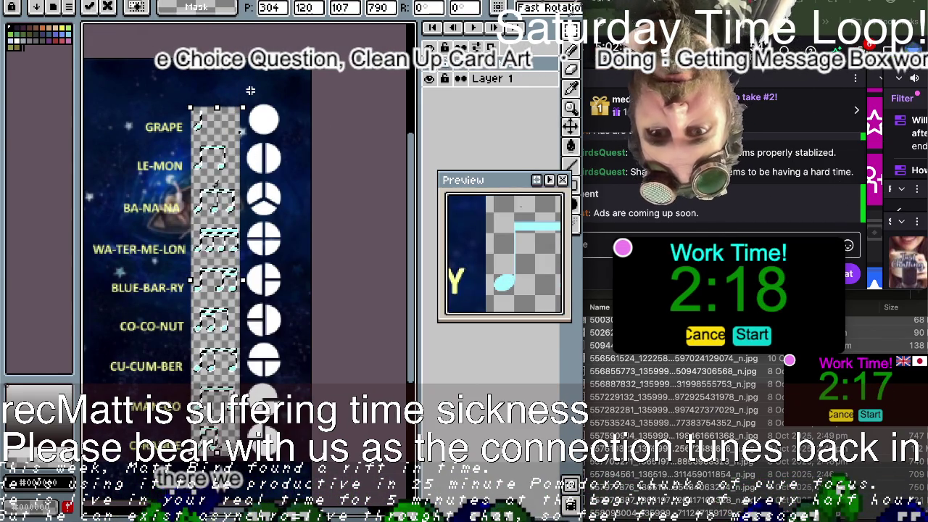
pyautogui.press('Return')
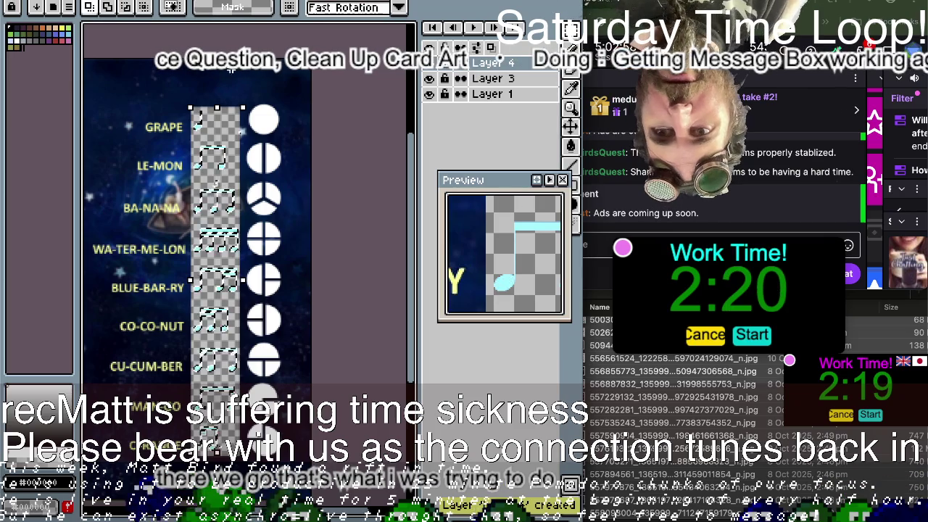
# - Delete the extra Layer 3, undo the stray fills, and shift the notes onto the circles
pyautogui.scroll(3, 163, 211)
pyautogui.press('w')
pyautogui.hotkey('ctrl', 'd')
pyautogui.scroll(-3, 161, 207)
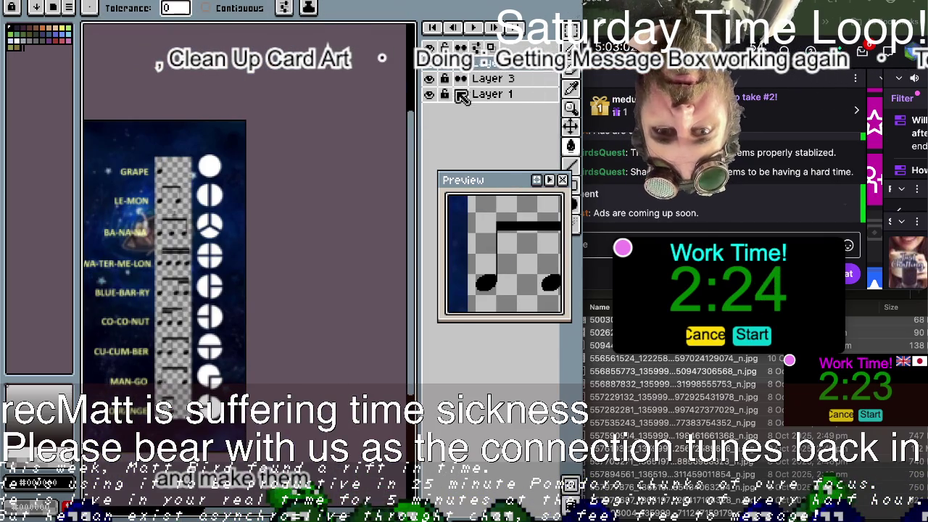
pyautogui.press('Delete')
pyautogui.press('v')
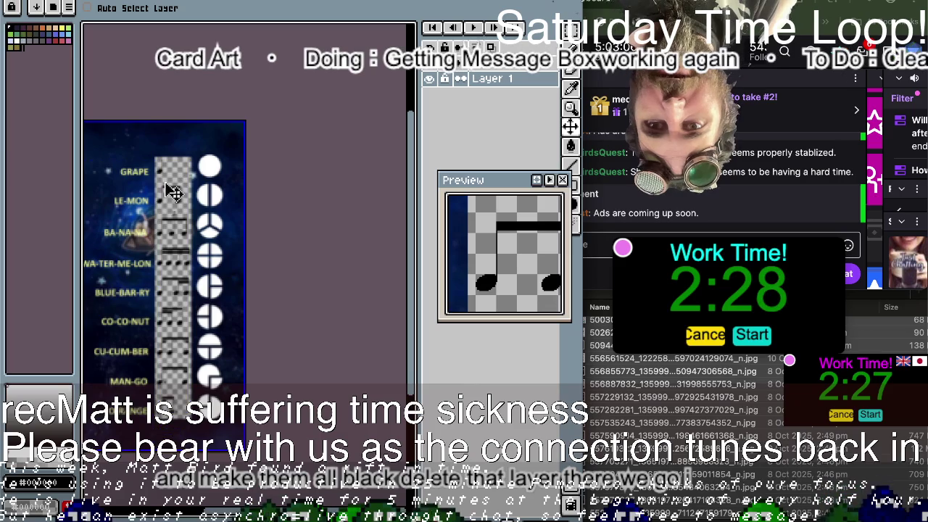
pyautogui.hotkey('ctrl', 'y')
pyautogui.hotkey('ctrl', 'z')
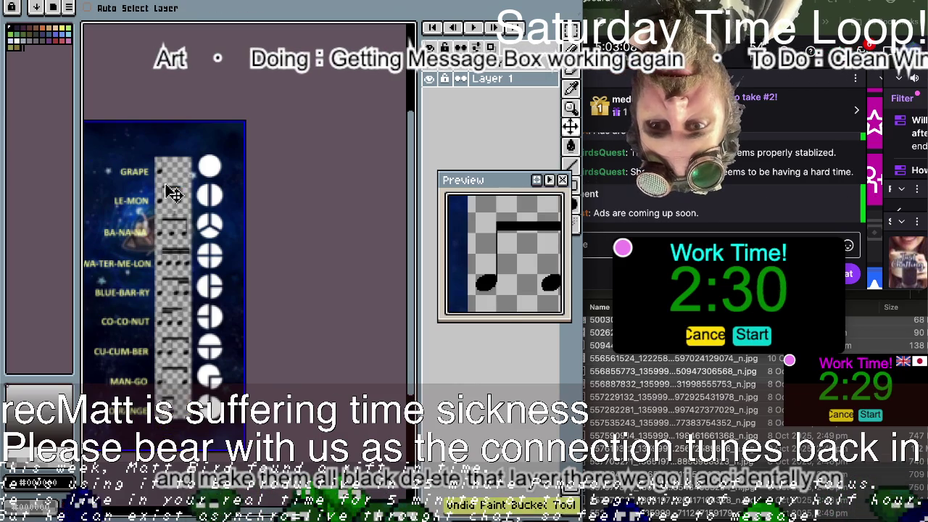
pyautogui.hotkey('ctrl', 'z')
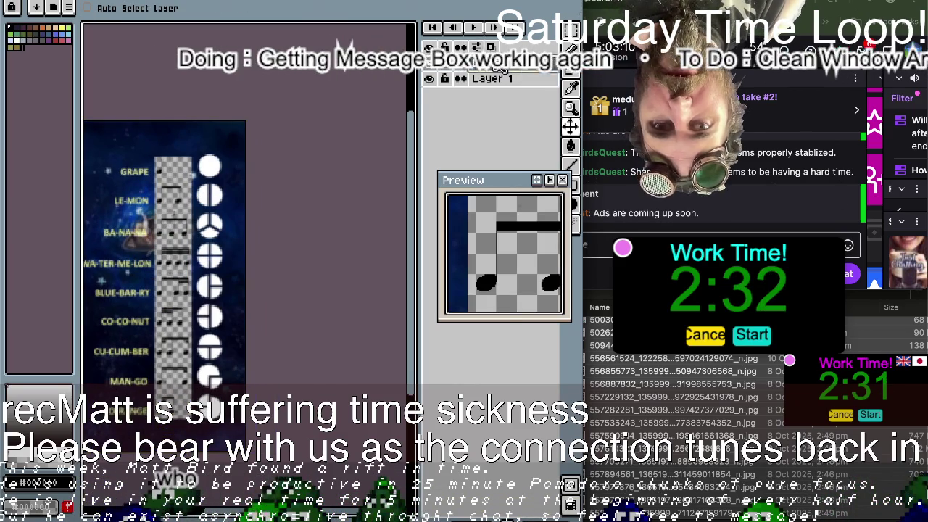
pyautogui.moveTo(174, 234); pyautogui.dragTo(217, 239)
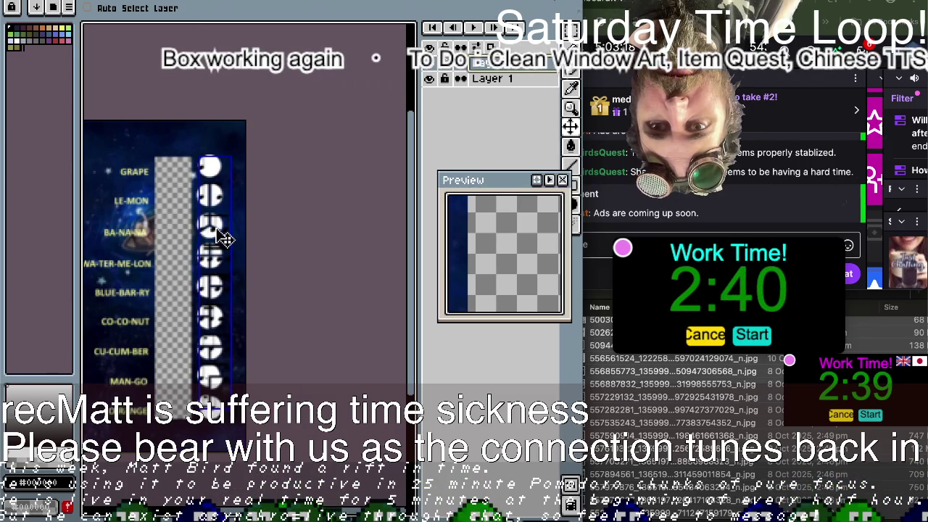
# - Drag the black notes back into the checkered column and nudge them slightly left and down
pyautogui.moveTo(222, 242); pyautogui.dragTo(182, 239)
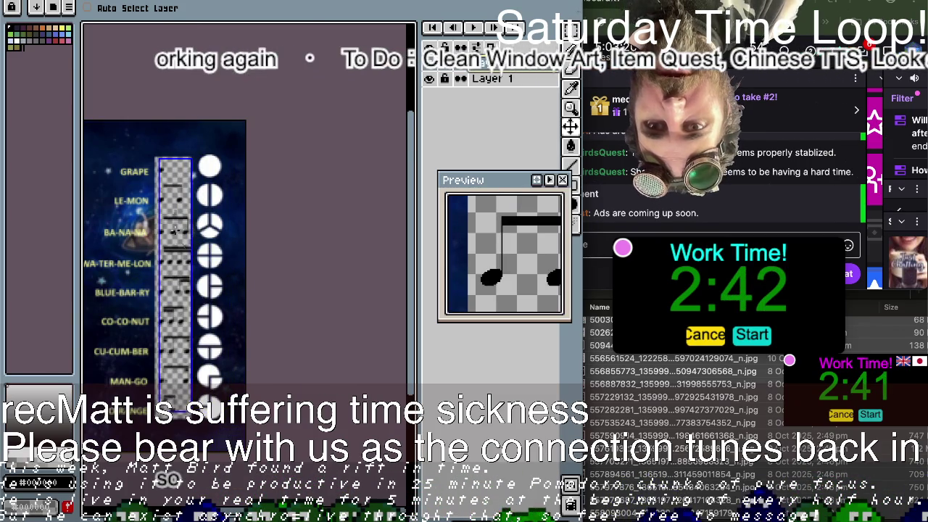
pyautogui.scroll(5, 181, 239)
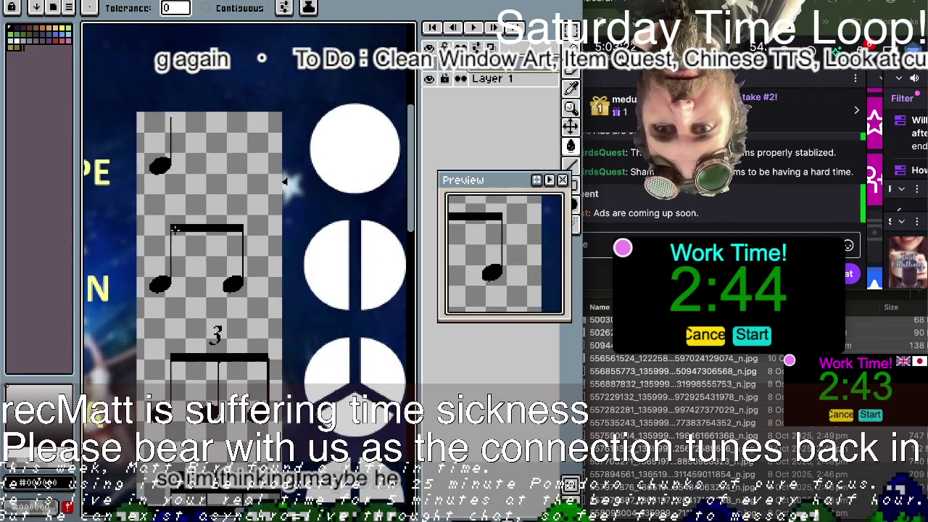
pyautogui.press('v')
pyautogui.moveTo(223, 135); pyautogui.dragTo(218, 140)
pyautogui.hotkey('ctrl', 't')
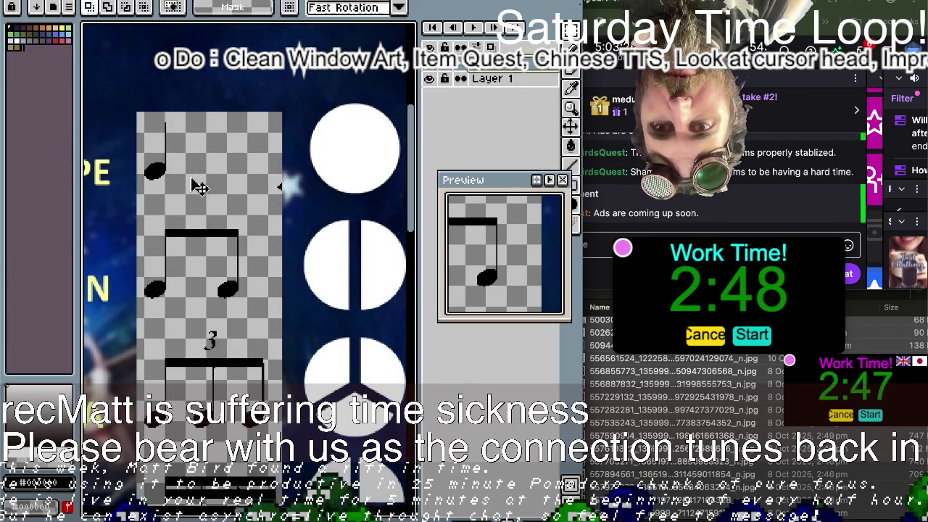
pyautogui.scroll(-3, 195, 182)
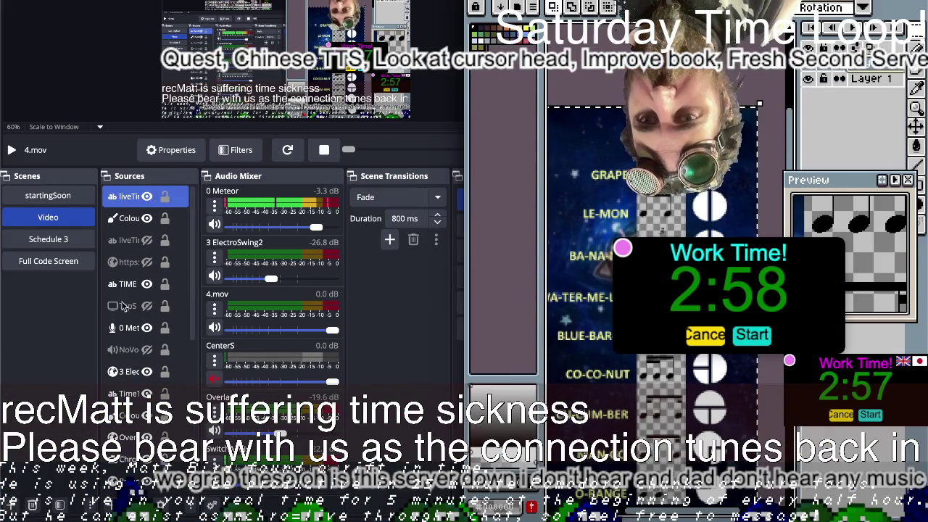
# - Select the '3 ElectroSwing2' music source in the OBS sources list
pyautogui.scroll(-1, 127, 392)
pyautogui.click(127, 390)
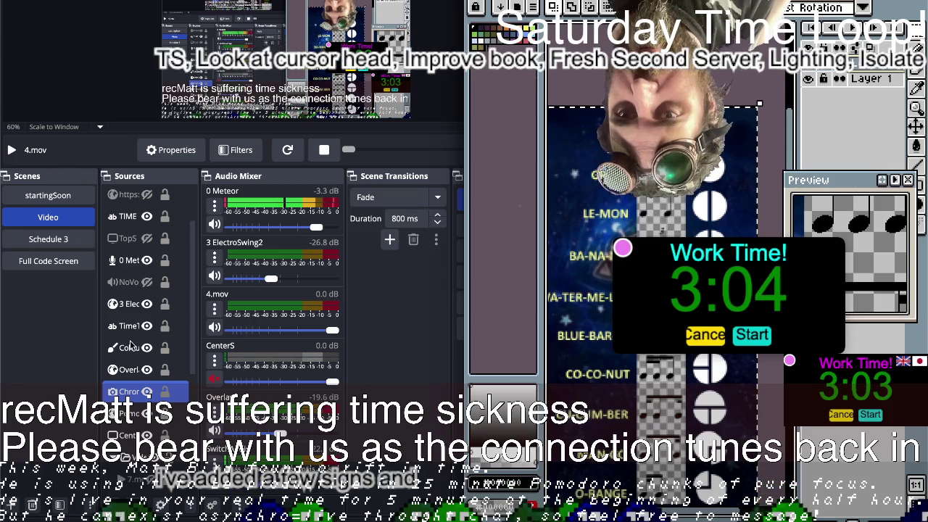
pyautogui.scroll(1, 123, 326)
pyautogui.click(120, 312)
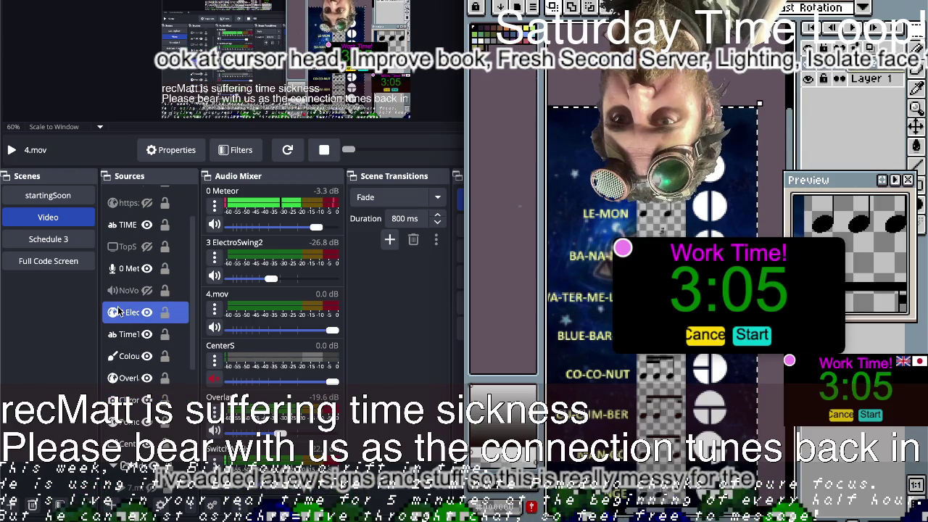
pyautogui.scroll(1, 124, 326)
pyautogui.scroll(1, 124, 324)
pyautogui.click(124, 323)
pyautogui.scroll(-1, 123, 324)
pyautogui.click(123, 325)
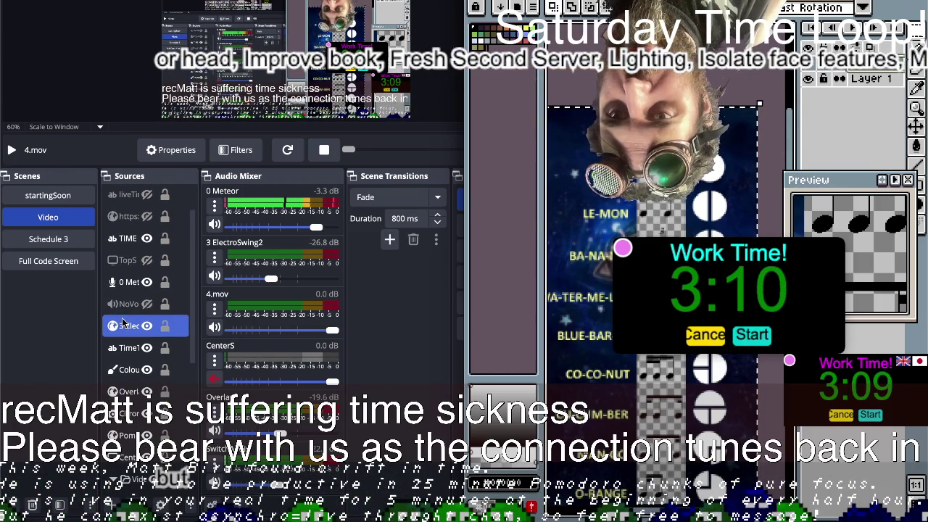
# - Play and pause a track in the music player's Interact window, then close it
pyautogui.click(283, 151)
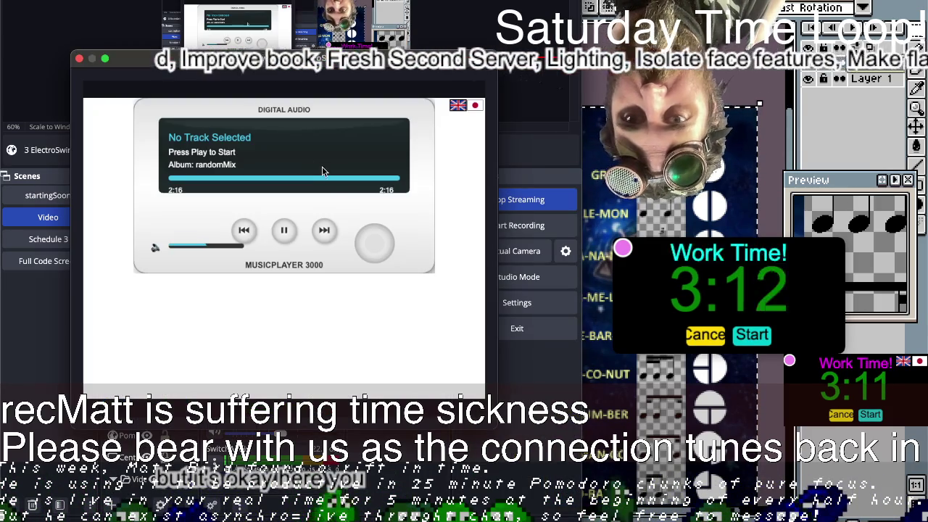
pyautogui.click(328, 236)
pyautogui.click(282, 237)
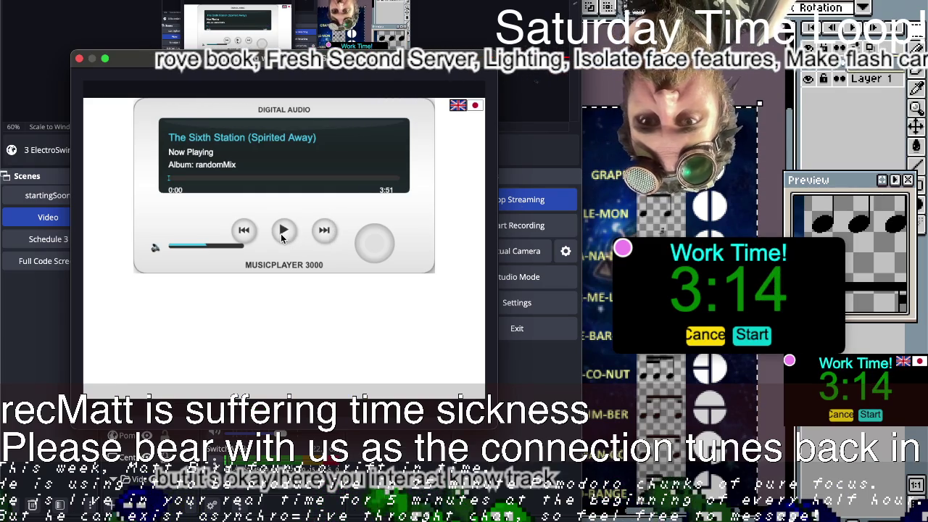
pyautogui.click(80, 60)
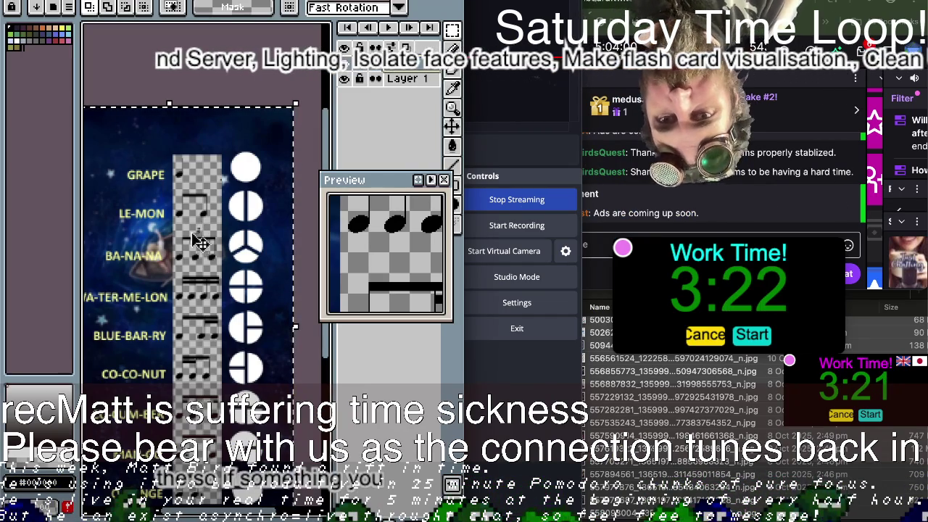
# - Scale the note-symbol layer down from its corner, nudge it right and up, and commit
pyautogui.scroll(1, 190, 207)
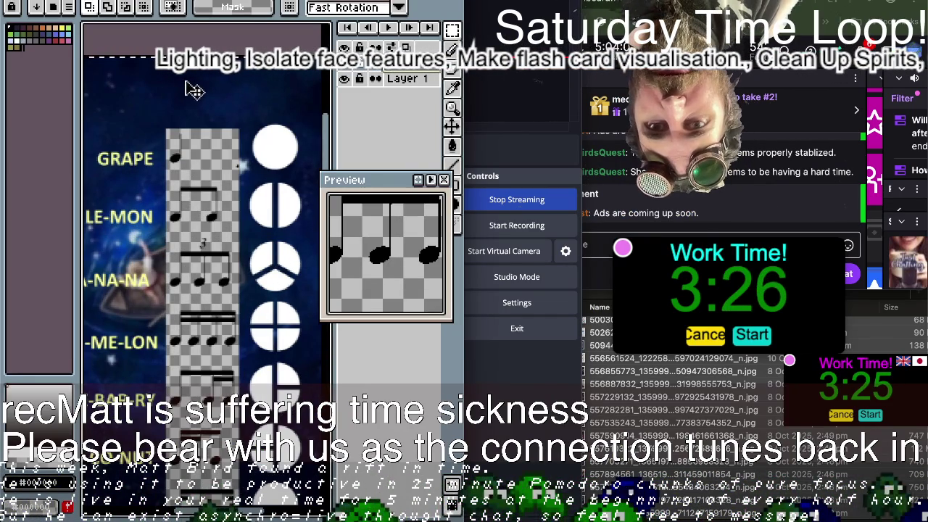
pyautogui.scroll(-1, 156, 149)
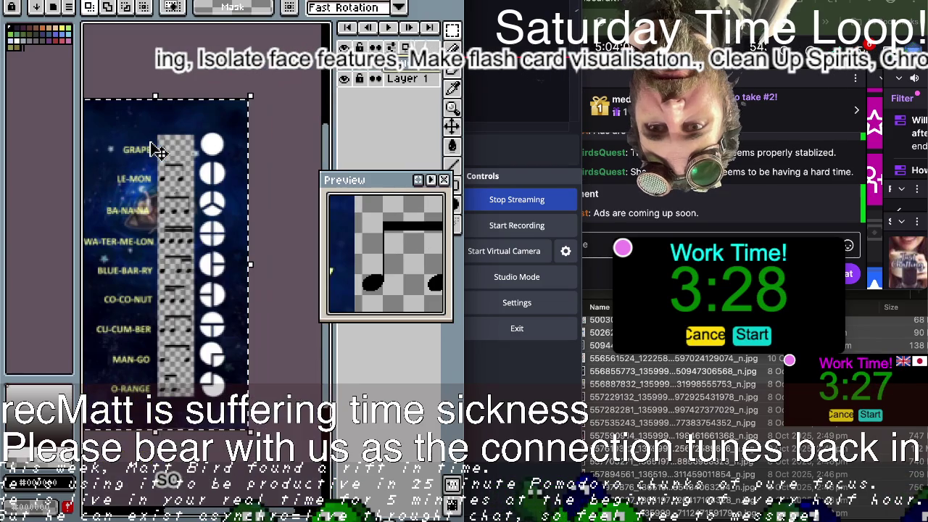
pyautogui.moveTo(250, 94)
pyautogui.mouseDown()
pyautogui.moveTo(225, 131)
pyautogui.moveTo(164, 174)
pyautogui.mouseUp()
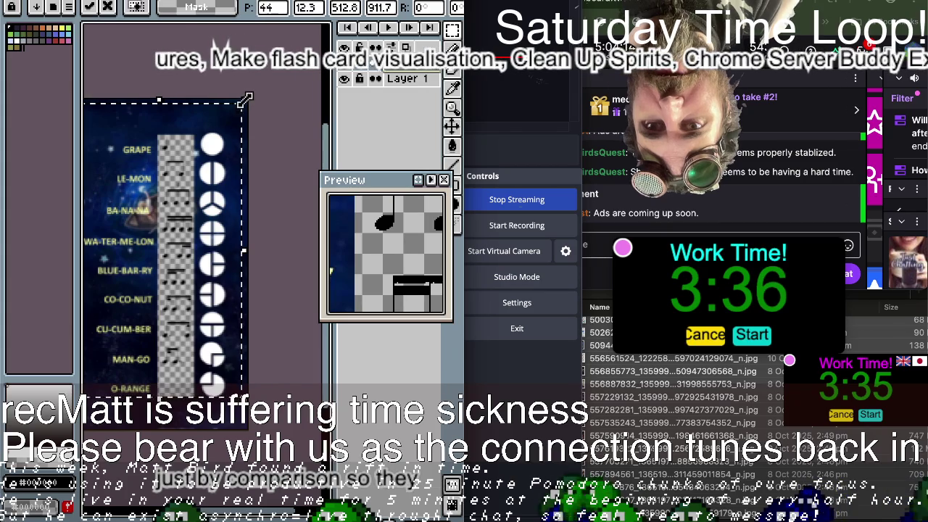
pyautogui.moveTo(247, 108); pyautogui.dragTo(225, 122)
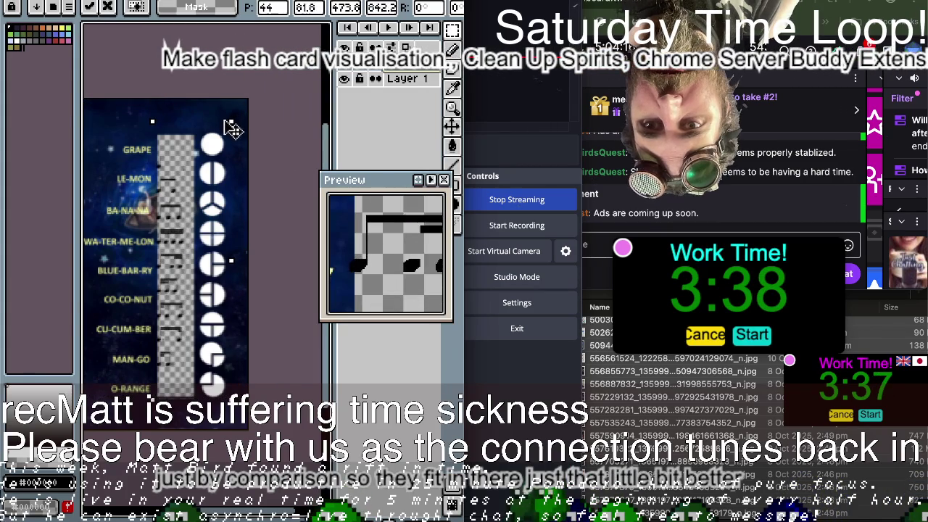
pyautogui.moveTo(172, 197); pyautogui.dragTo(179, 194)
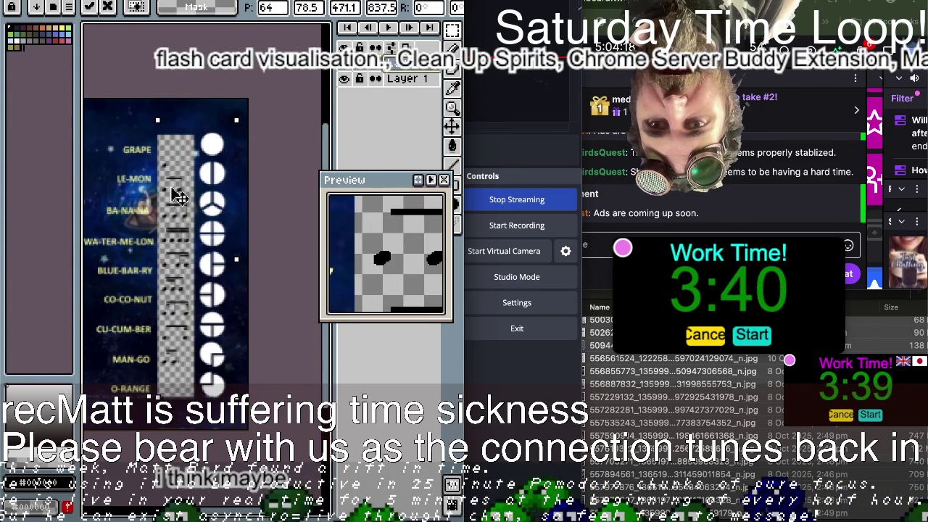
pyautogui.press('Return')
# - Paste the original cyan notes onto new Layer 4 over the checkered column
pyautogui.scroll(3, 190, 219)
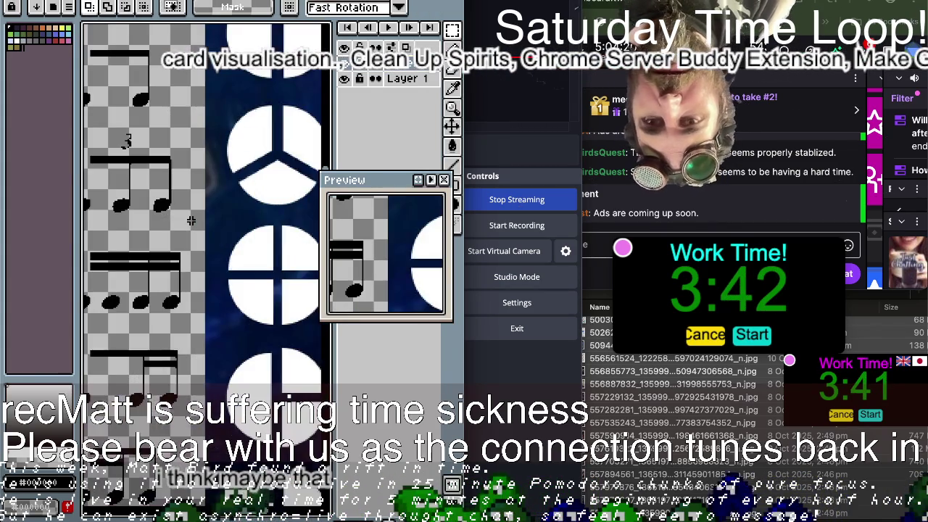
pyautogui.scroll(2, 190, 220)
pyautogui.scroll(1, 190, 220)
pyautogui.scroll(1, 190, 219)
pyautogui.scroll(1, 190, 219)
pyautogui.scroll(1, 190, 220)
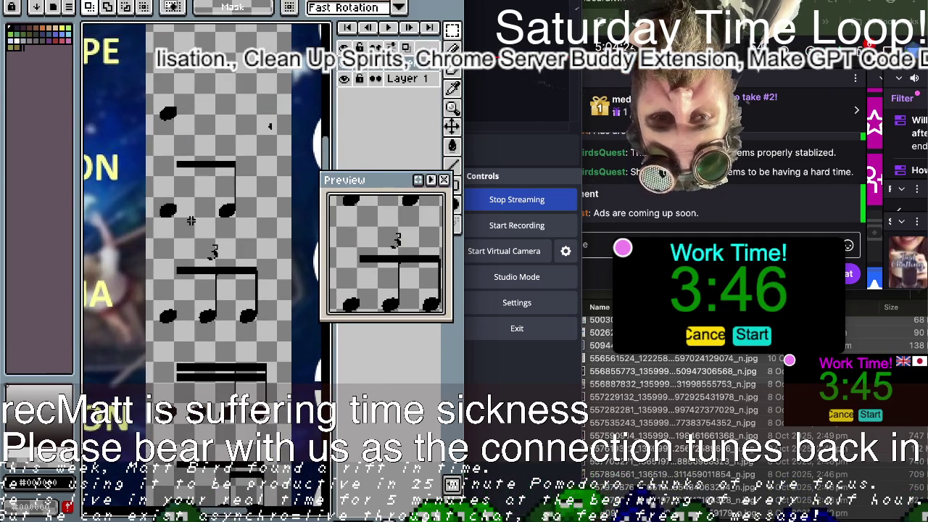
pyautogui.scroll(-5, 190, 219)
pyautogui.hotkey('ctrl', 't')
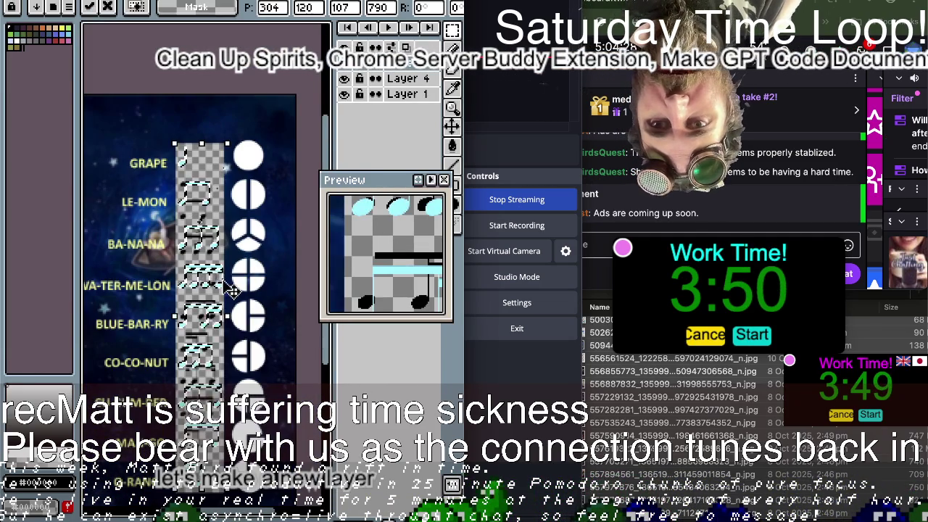
pyautogui.press('Return')
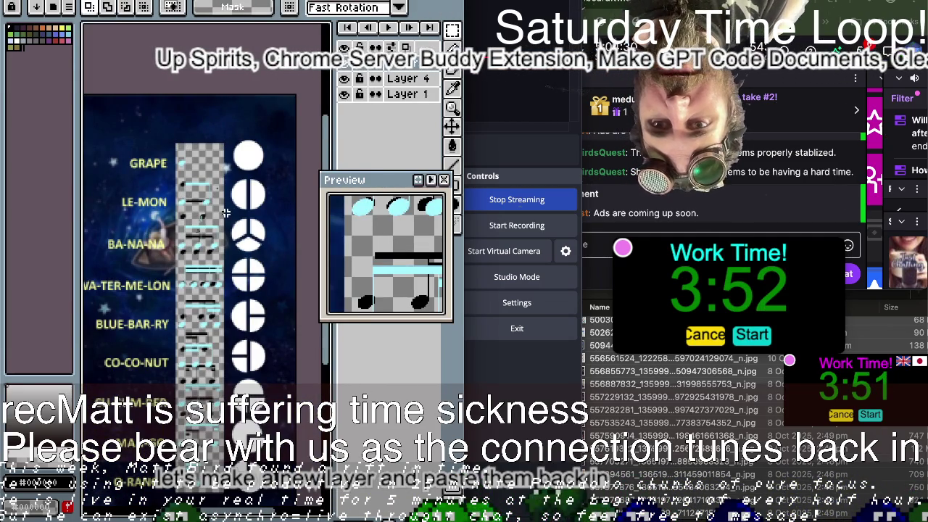
# - Hide the cyan Layer 4 reference, then select a note stem and paste it as Layer 5
pyautogui.scroll(5, 225, 212)
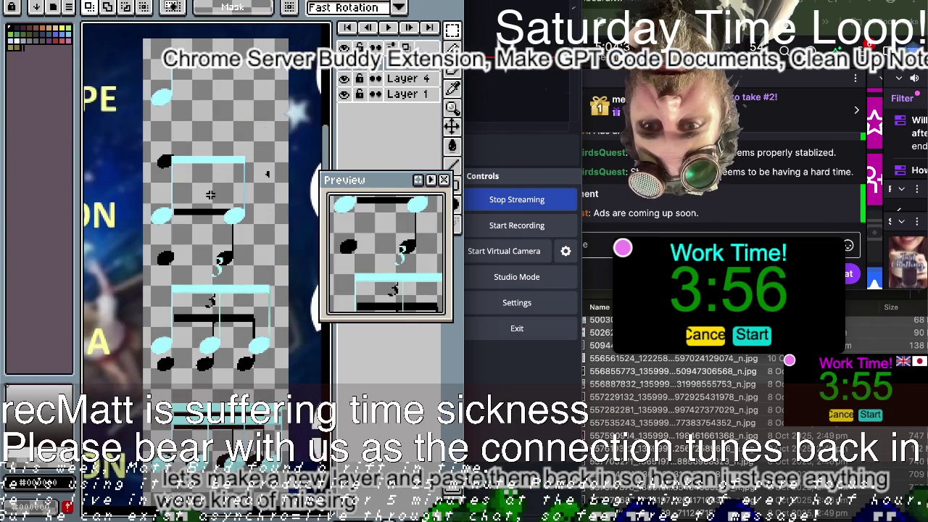
pyautogui.hotkey('ctrl', 'z')
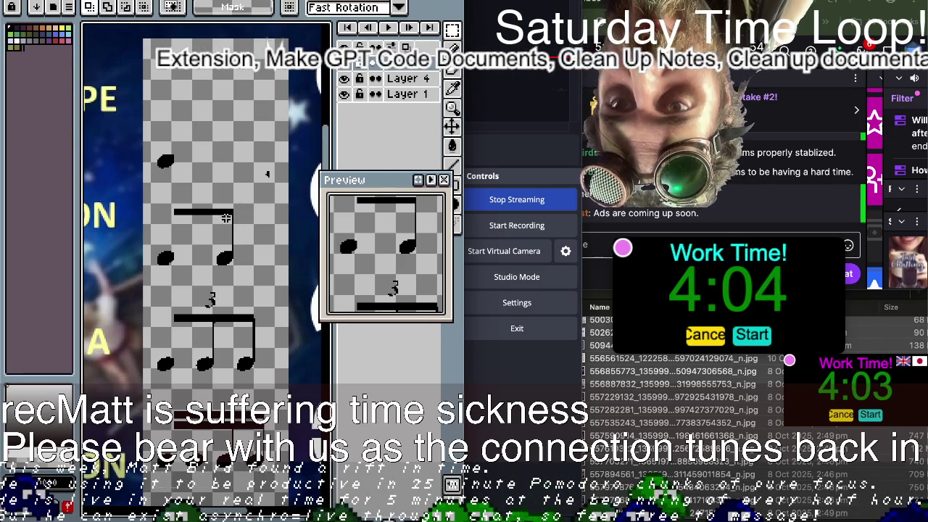
pyautogui.scroll(2, 221, 218)
pyautogui.scroll(2, 246, 200)
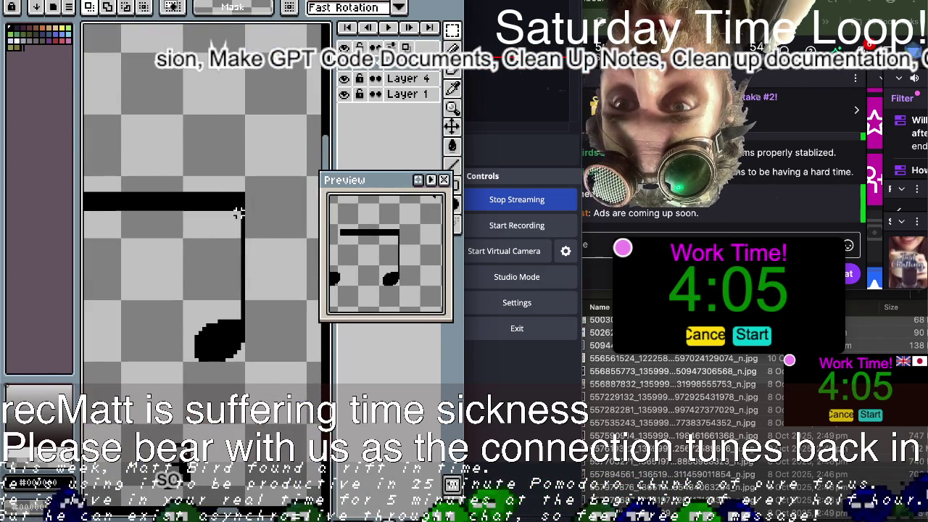
pyautogui.moveTo(240, 212); pyautogui.dragTo(268, 317)
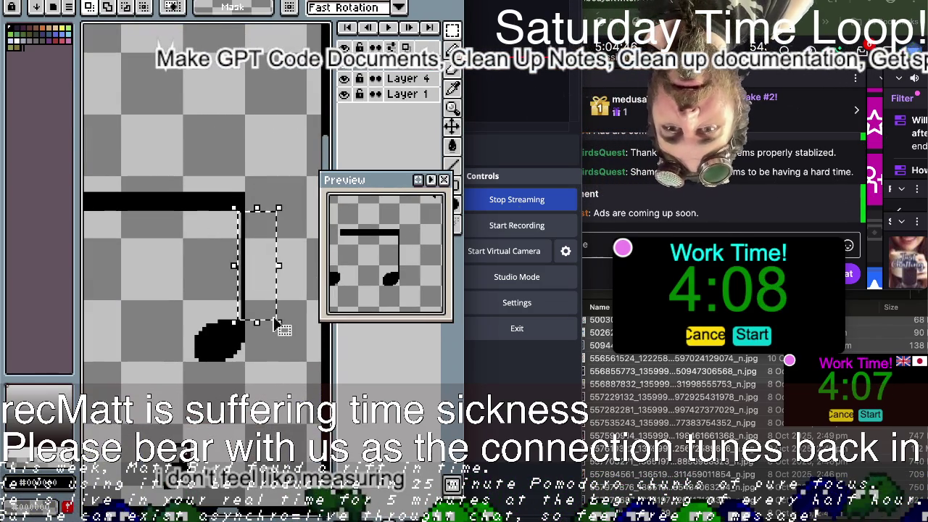
pyautogui.hotkey('ctrl', 'v')
pyautogui.hscroll(5, 272, 319)
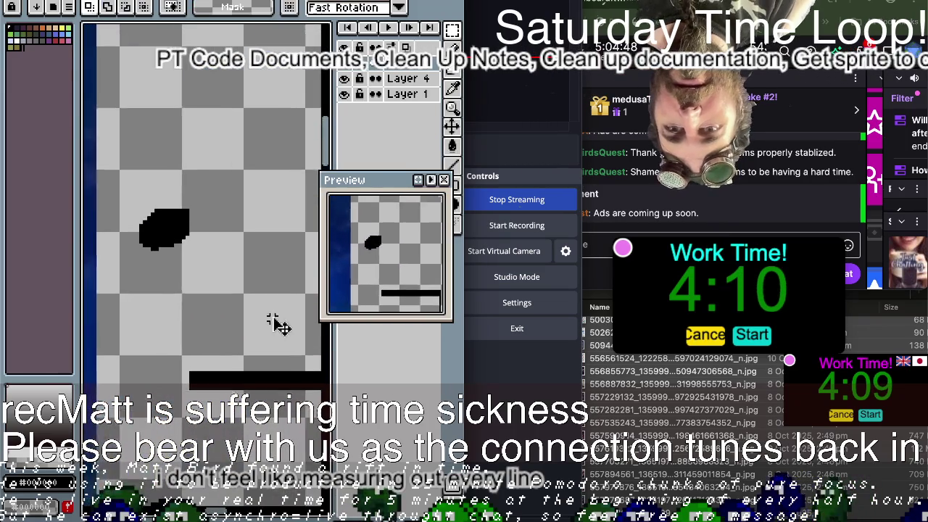
pyautogui.hscroll(3, 249, 331)
pyautogui.scroll(-2, 250, 334)
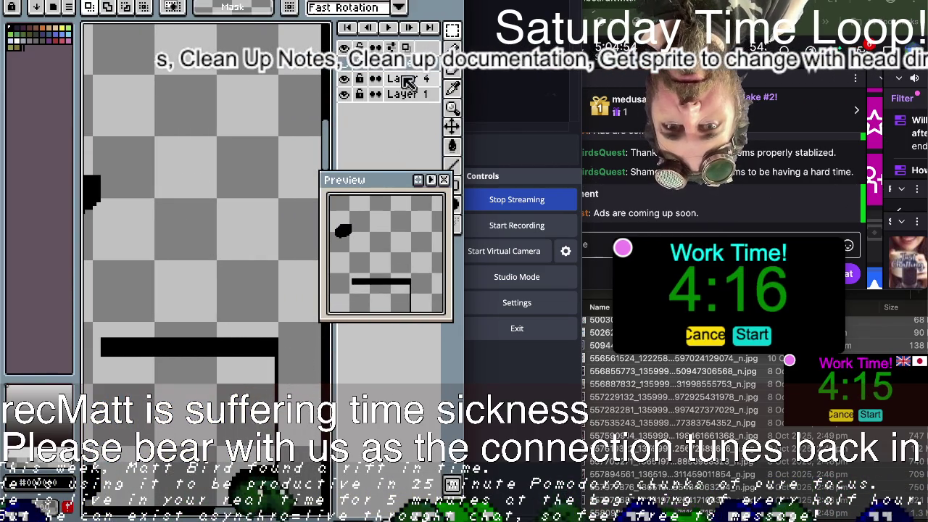
# - Paste a note shape, then undo and redo the paste and clear the selection
pyautogui.hotkey('ctrl', 'v')
pyautogui.moveTo(288, 349); pyautogui.dragTo(310, 372)
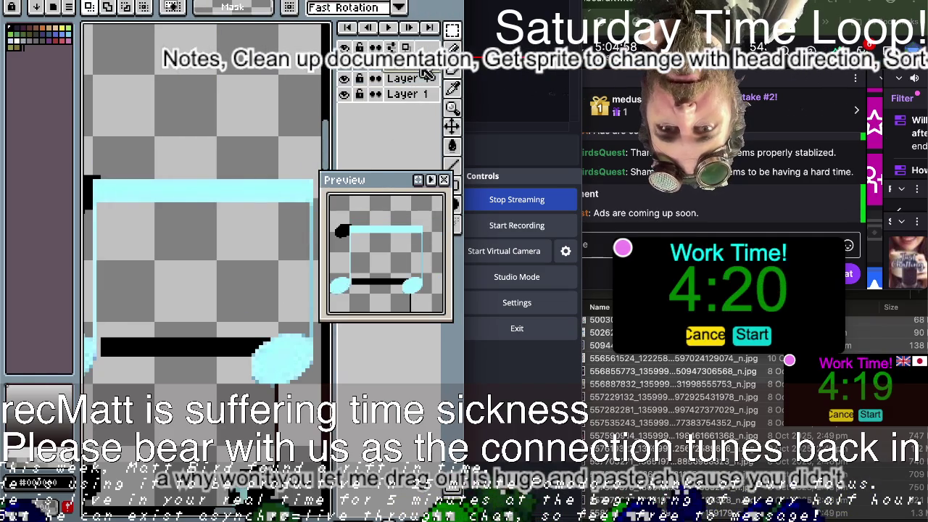
pyautogui.hotkey('ctrl', 'z')
pyautogui.hotkey('ctrl', 'y')
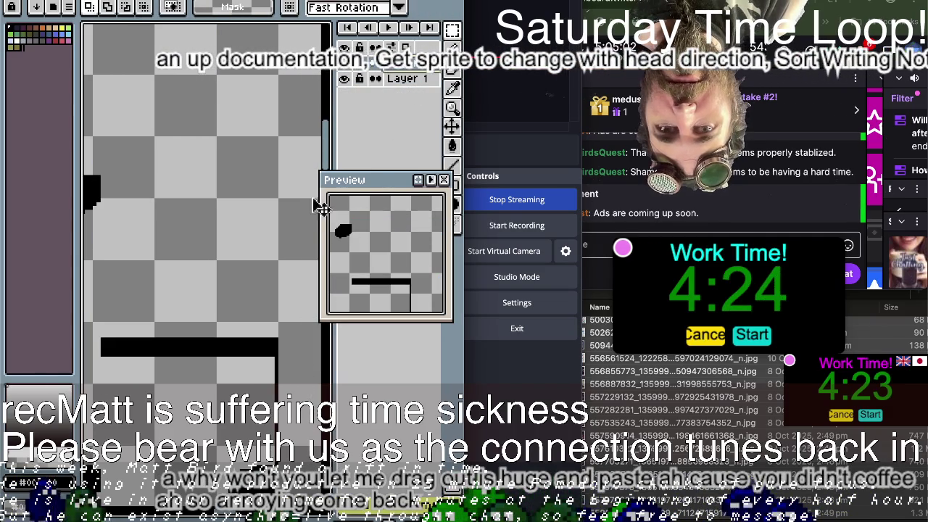
pyautogui.hotkey('ctrl', 'y')
pyautogui.hotkey('ctrl', 'y')
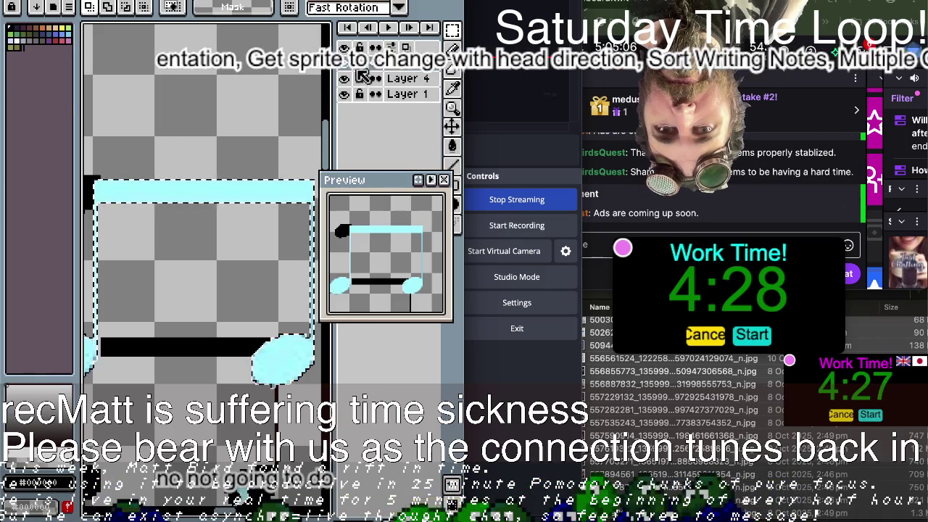
pyautogui.hotkey('ctrl', 'z')
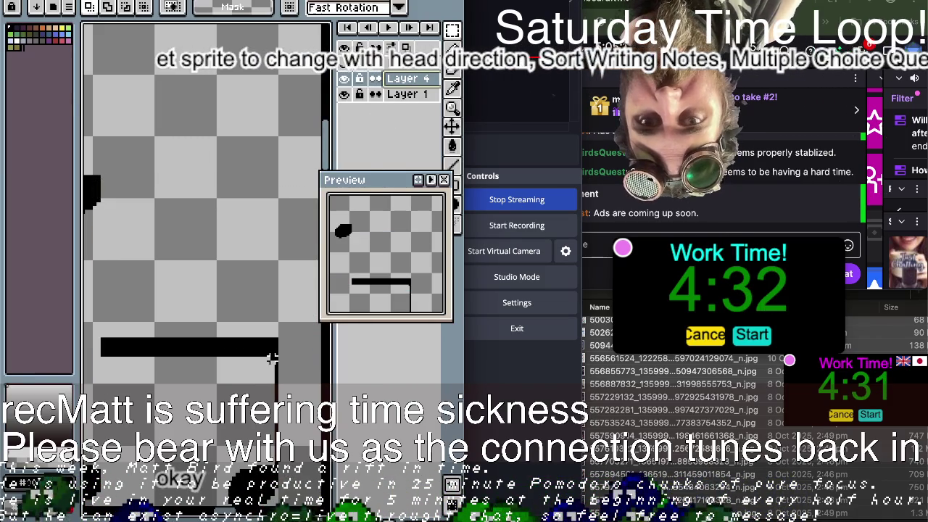
# - Select the loose stem below the beam and move it up to join its note head
pyautogui.moveTo(272, 358); pyautogui.dragTo(302, 457)
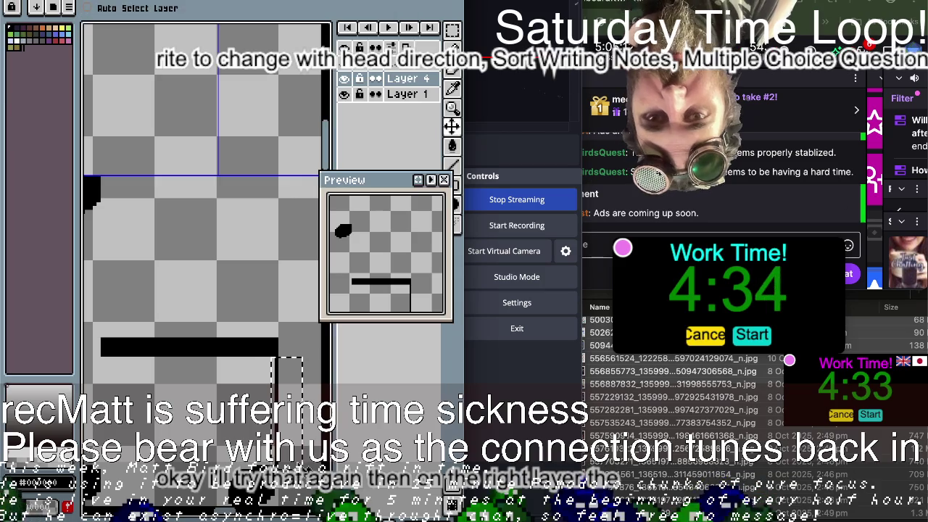
pyautogui.hscroll(-3, 246, 395)
pyautogui.hscroll(-2, 247, 395)
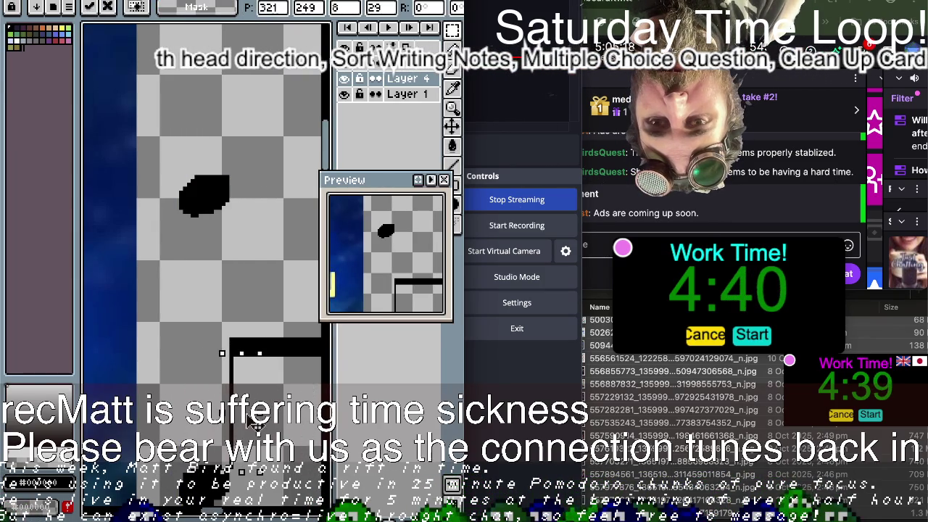
pyautogui.press('Left')
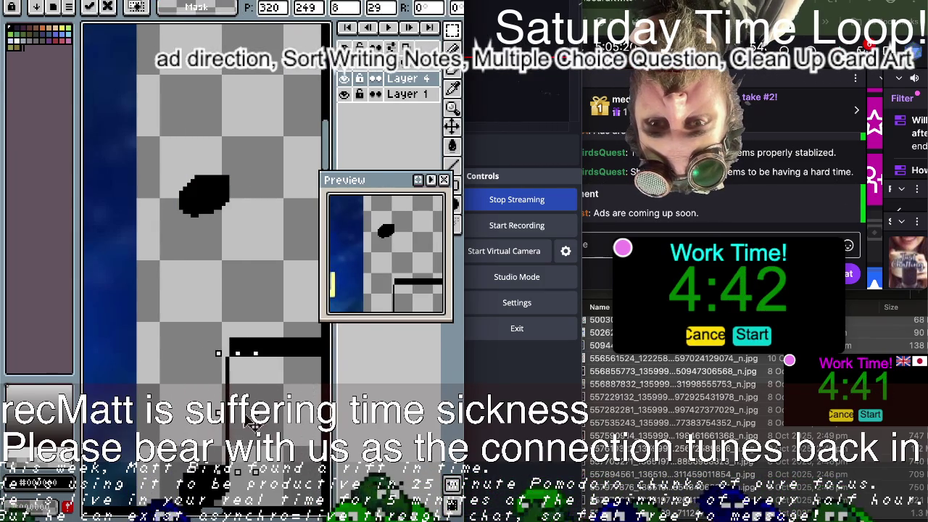
pyautogui.moveTo(245, 355); pyautogui.dragTo(238, 330)
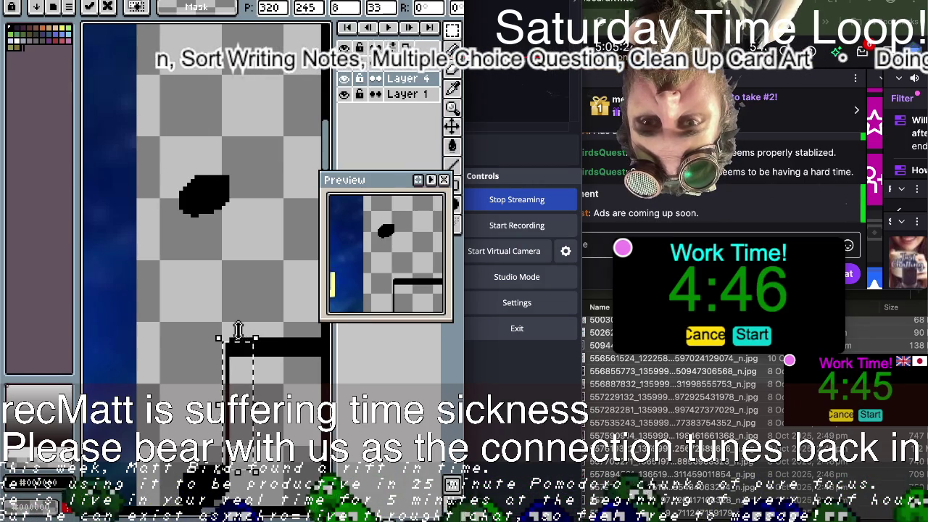
pyautogui.moveTo(242, 293); pyautogui.dragTo(246, 297)
pyautogui.moveTo(208, 389); pyautogui.dragTo(245, 139)
pyautogui.moveTo(246, 136); pyautogui.dragTo(246, 131)
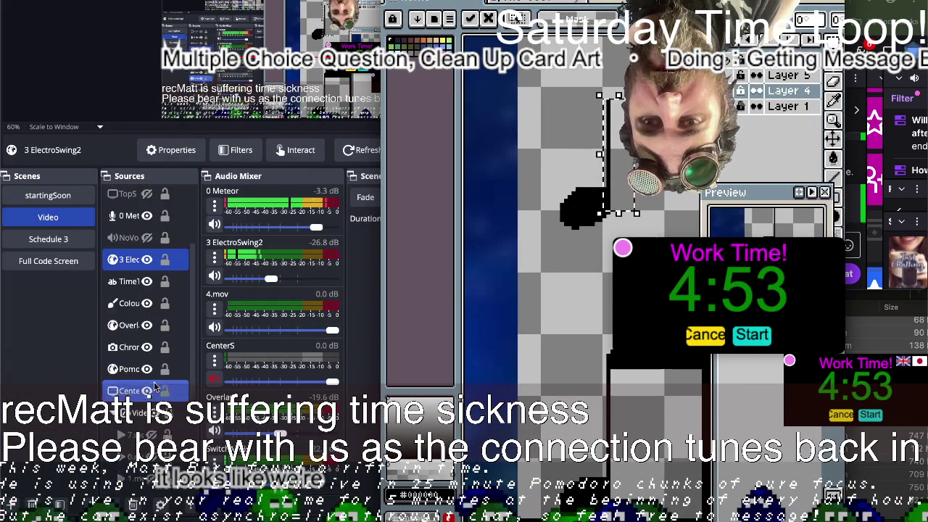
pyautogui.click(148, 391)
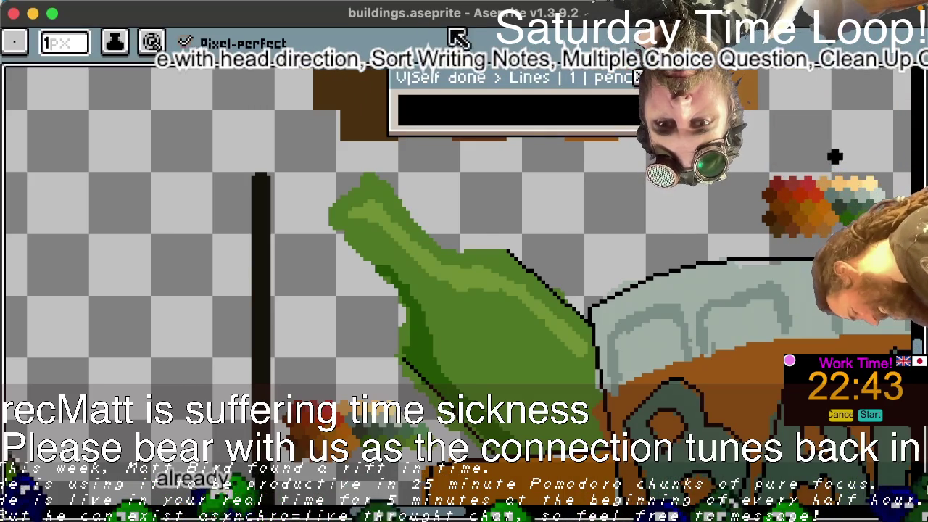
# - Switch to the Line tool and open the View menu to reach the Preview option
pyautogui.press('h')
pyautogui.press('b')
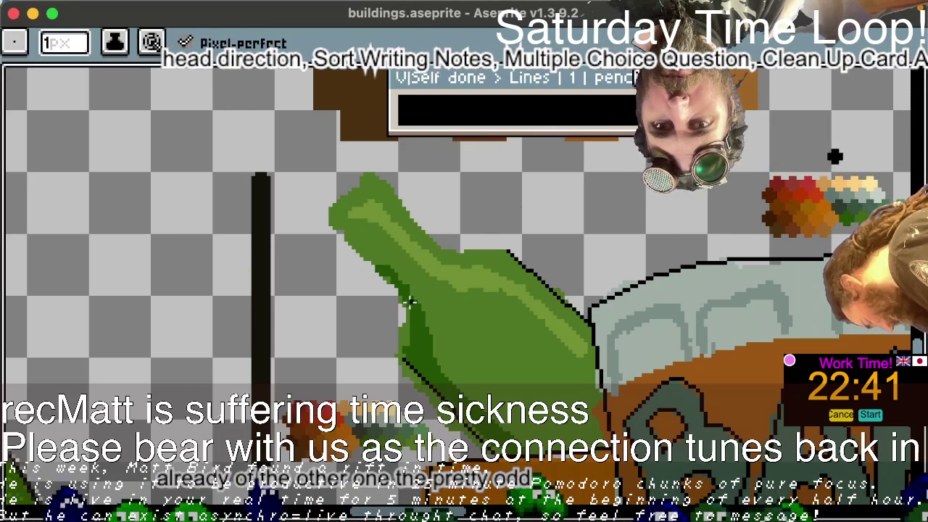
pyautogui.press('l')
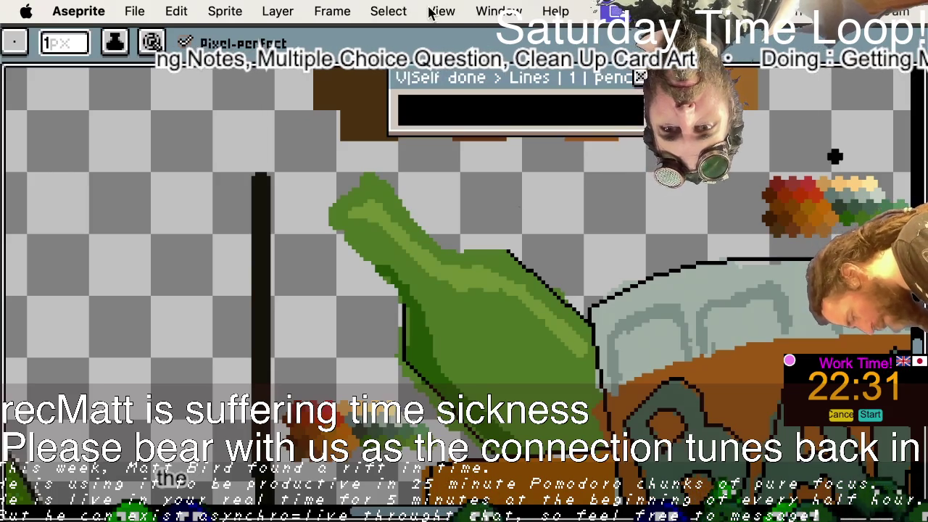
pyautogui.click(392, 10)
pyautogui.click(441, 11)
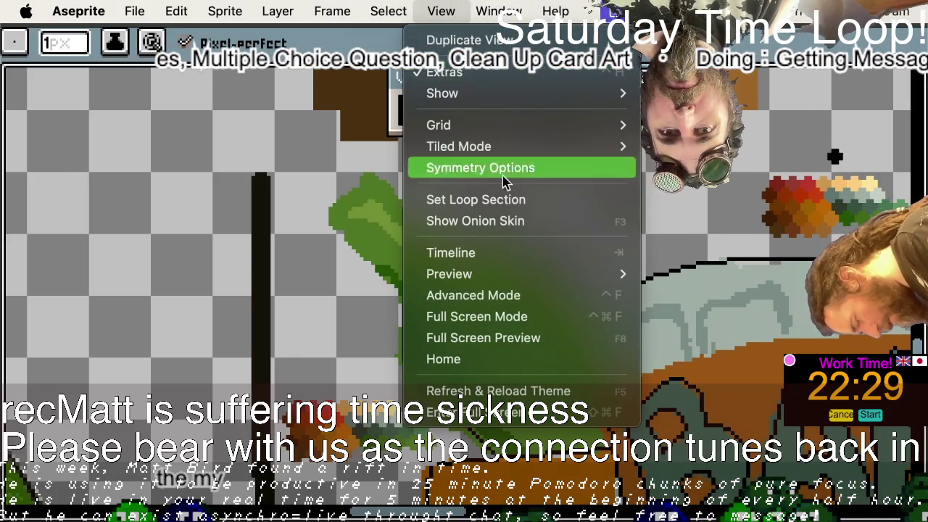
pyautogui.moveTo(449, 274)
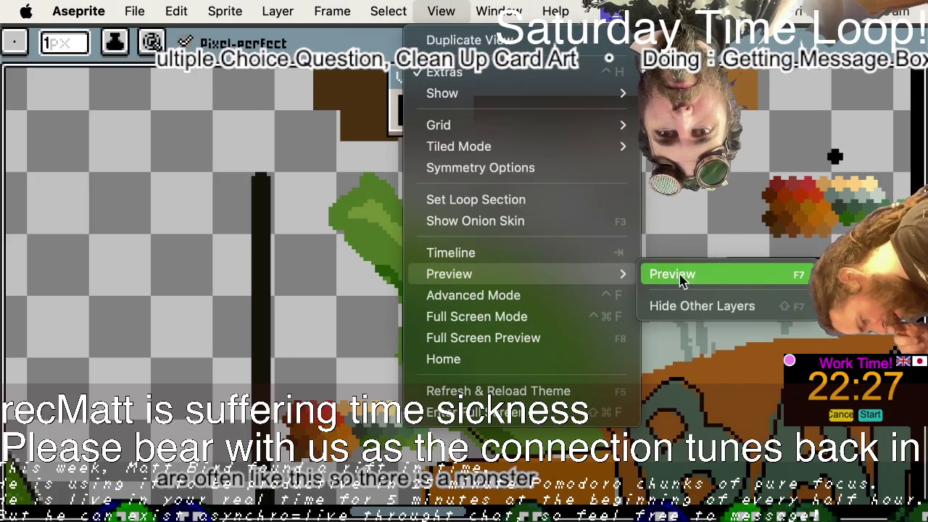
# - Open the sprite Preview window, move it aside and shrink it
pyautogui.click(769, 279)
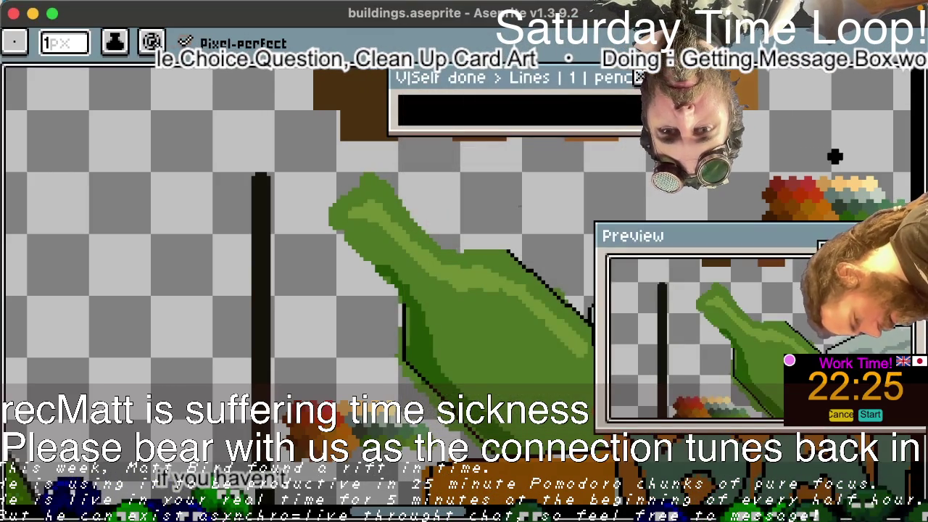
pyautogui.moveTo(752, 248); pyautogui.dragTo(227, 81)
pyautogui.moveTo(324, 255); pyautogui.dragTo(269, 248)
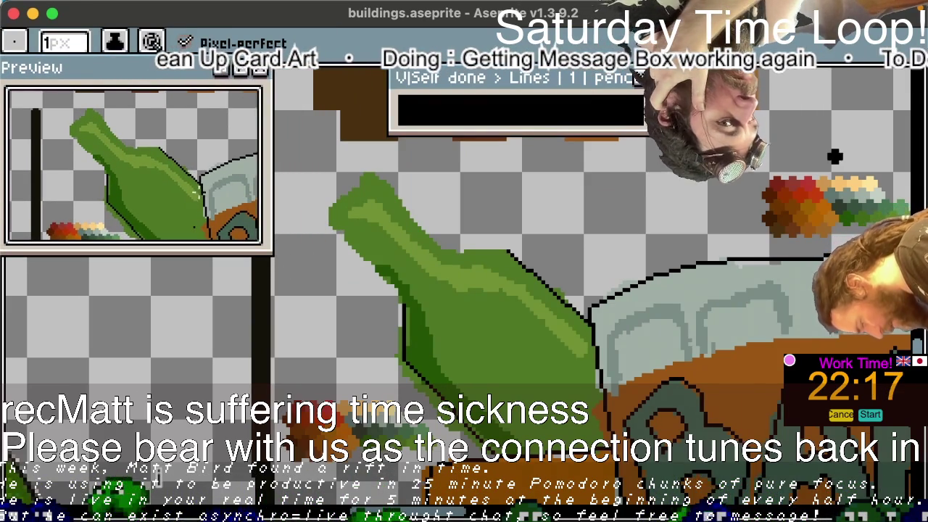
pyautogui.moveTo(189, 187)
pyautogui.mouseDown()
pyautogui.moveTo(178, 194)
pyautogui.moveTo(166, 181)
pyautogui.moveTo(210, 160)
pyautogui.moveTo(232, 165)
pyautogui.mouseUp()
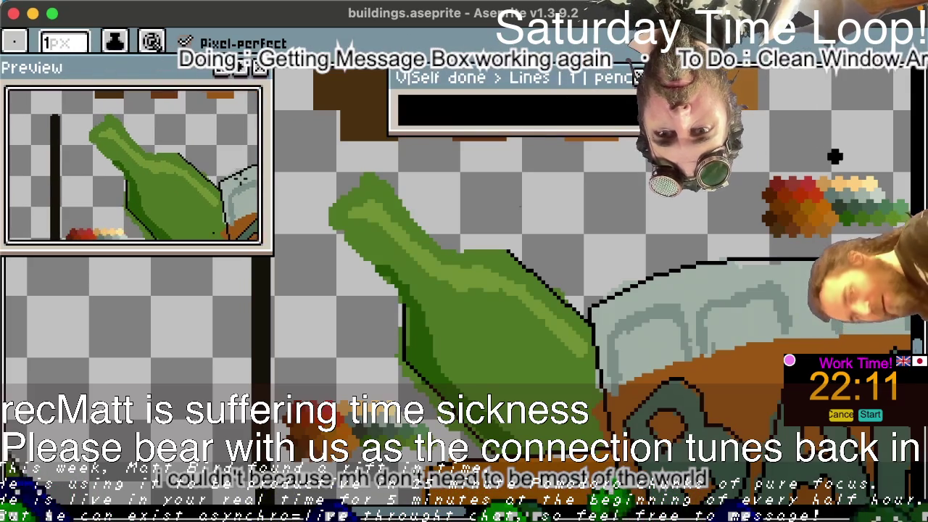
# - Zoom the preview out to the whole BAR building and make the panel narrower and taller
pyautogui.scroll(-2, 241, 177)
pyautogui.scroll(-2, 241, 177)
pyautogui.scroll(-1, 241, 178)
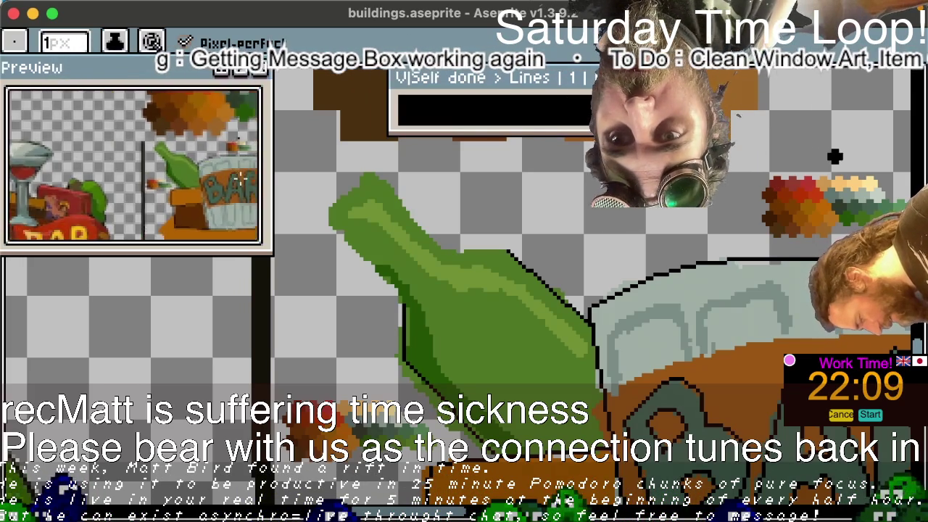
pyautogui.scroll(-2, 241, 177)
pyautogui.scroll(-2, 241, 178)
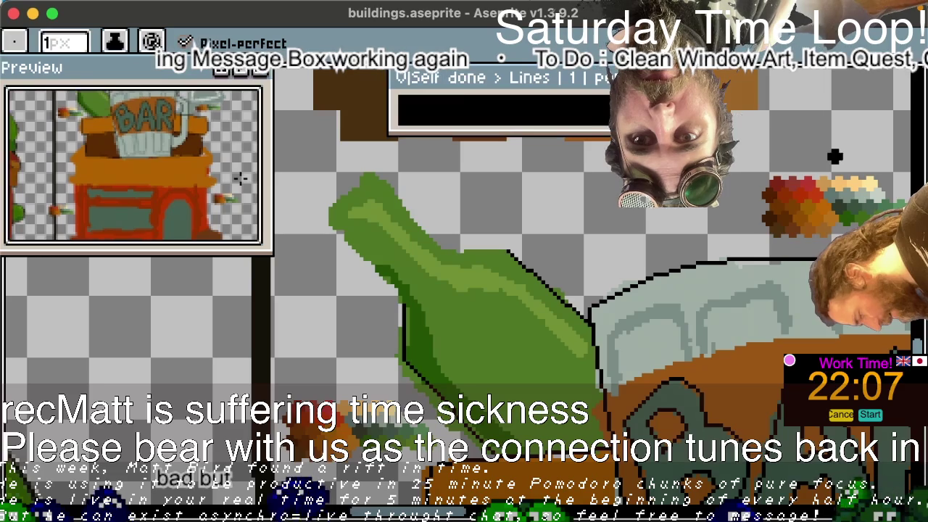
pyautogui.scroll(-2, 240, 178)
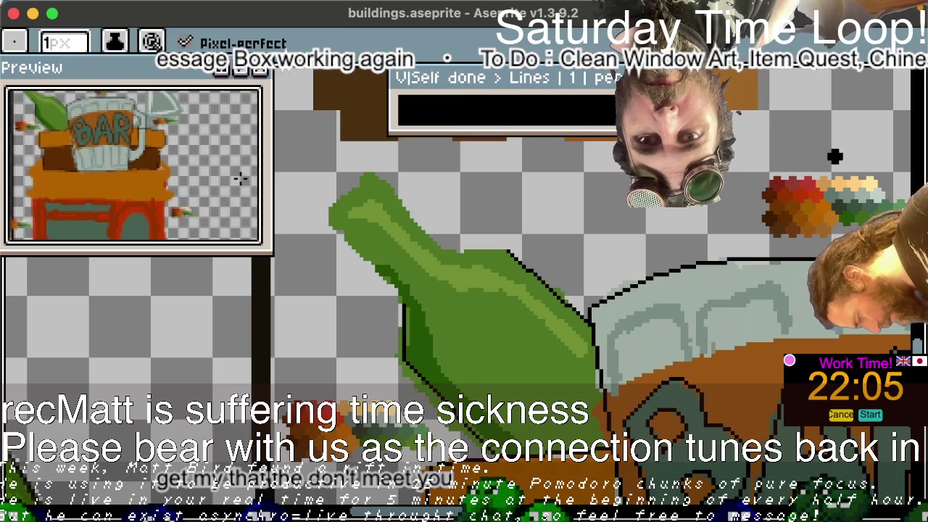
pyautogui.scroll(-2, 241, 178)
pyautogui.scroll(2, 241, 178)
pyautogui.scroll(2, 241, 178)
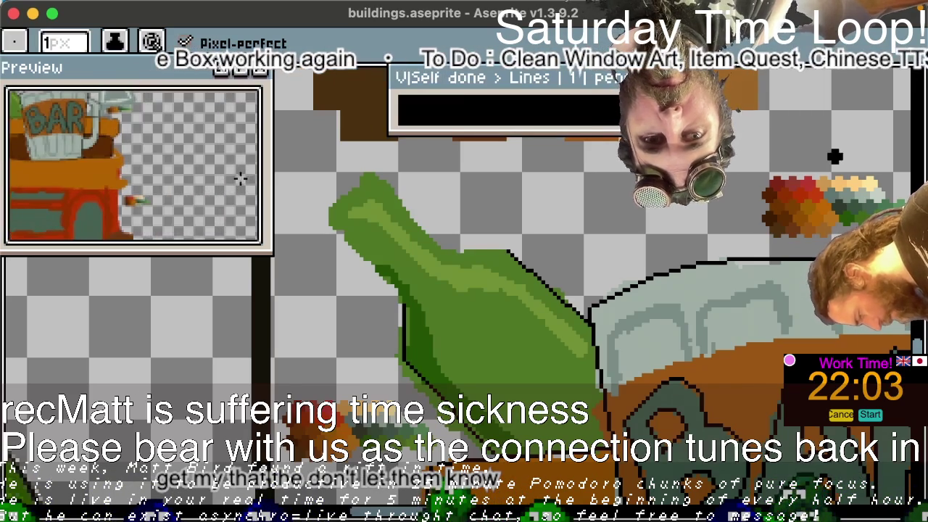
pyautogui.scroll(-2, 241, 178)
pyautogui.scroll(3, 241, 178)
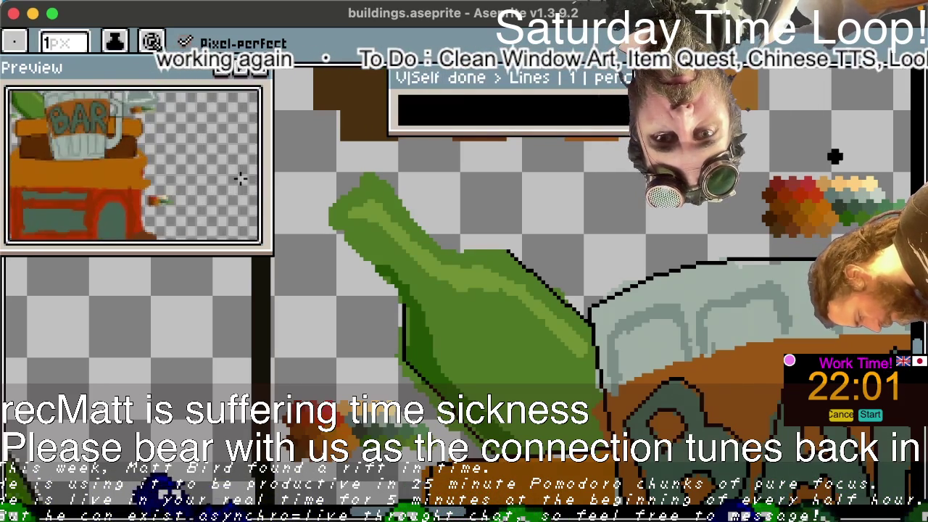
pyautogui.scroll(-2, 241, 178)
pyautogui.scroll(-2, 240, 178)
pyautogui.scroll(1, 240, 177)
pyautogui.moveTo(267, 145); pyautogui.dragTo(190, 154)
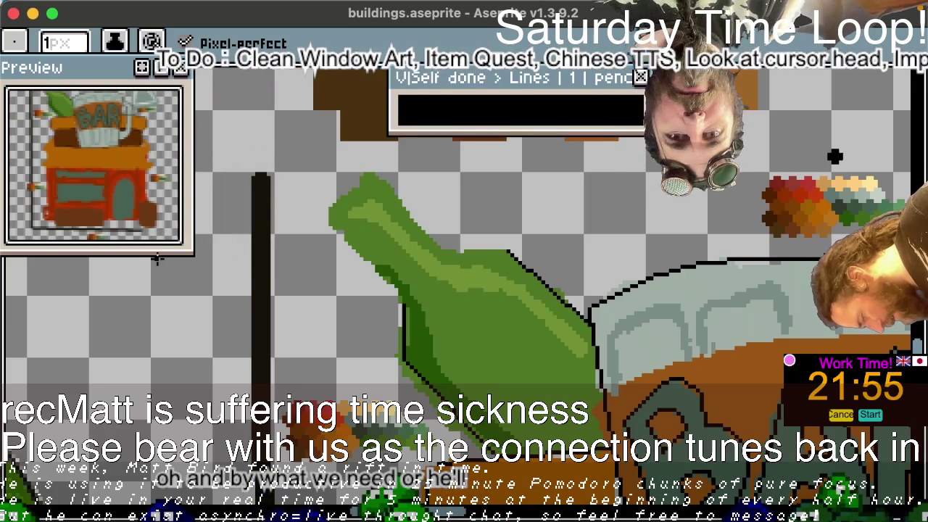
pyautogui.moveTo(153, 254); pyautogui.dragTo(150, 277)
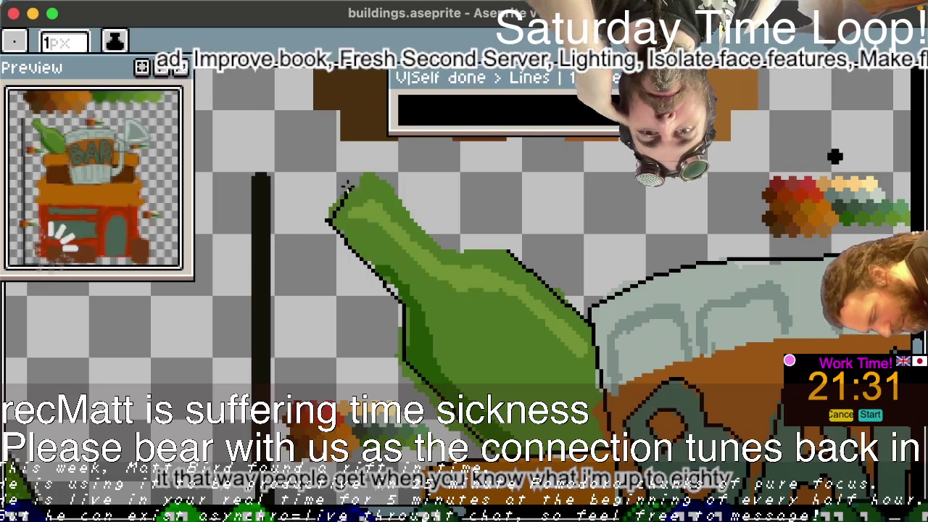
# - Outline the bottle's neck and top edge in black, undoing and redrawing misplaced strokes
pyautogui.hotkey('ctrl', 'z')
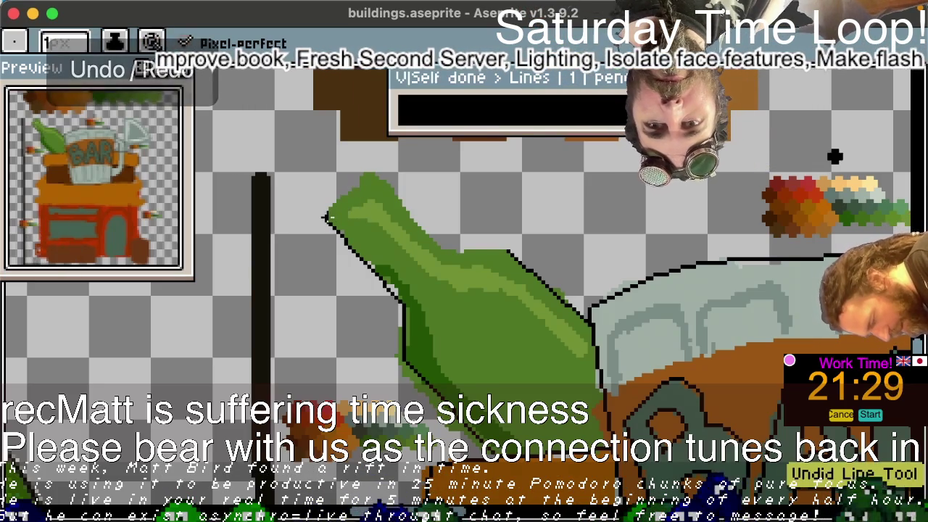
pyautogui.keyDown('shift'); pyautogui.click(329, 219); pyautogui.keyUp('shift')
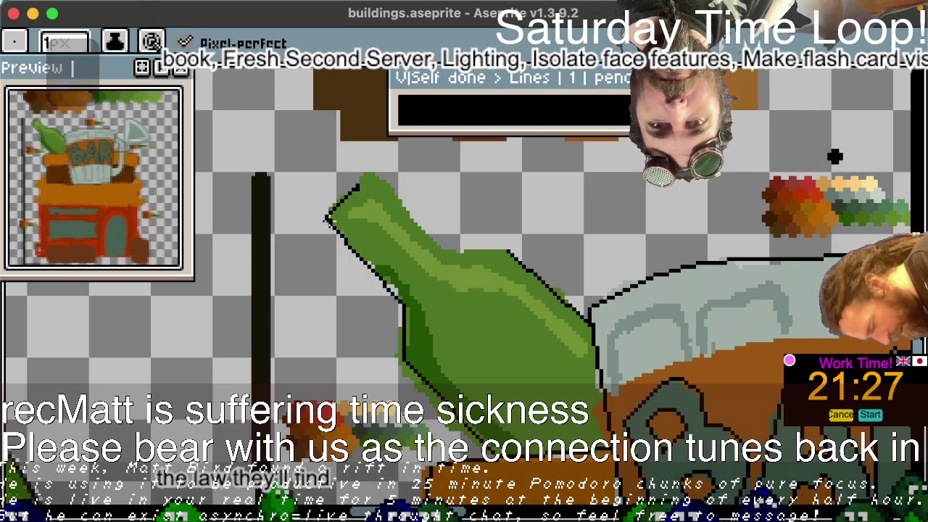
pyautogui.hotkey('ctrl', 'z')
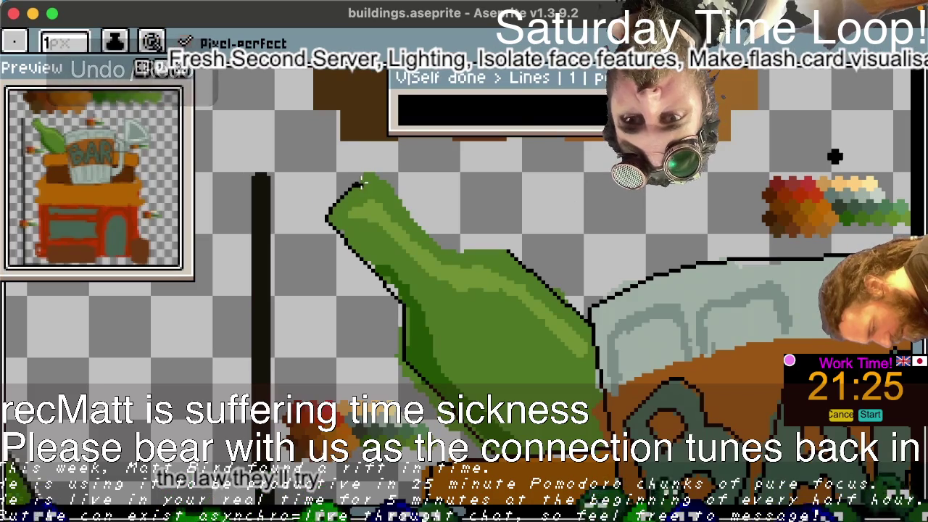
pyautogui.keyDown('shift'); pyautogui.click(359, 185); pyautogui.keyUp('shift')
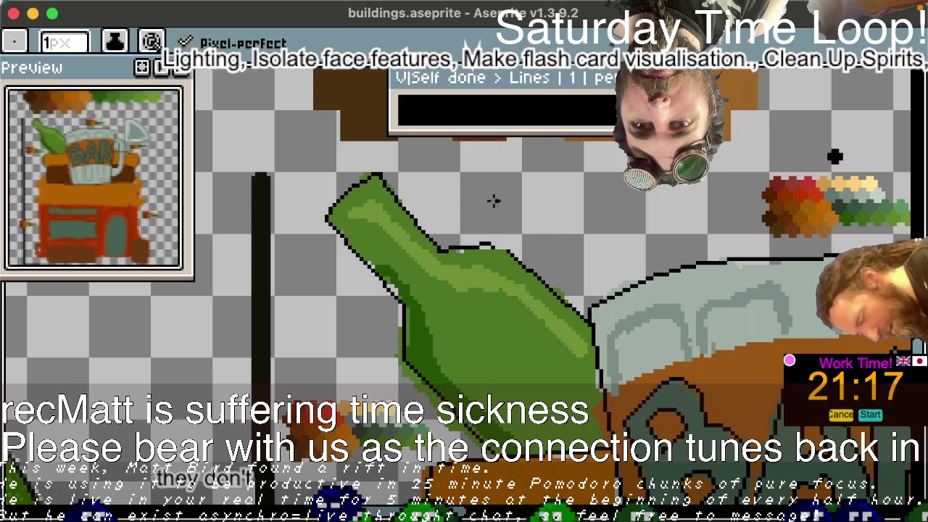
pyautogui.hotkey('ctrl', 'z')
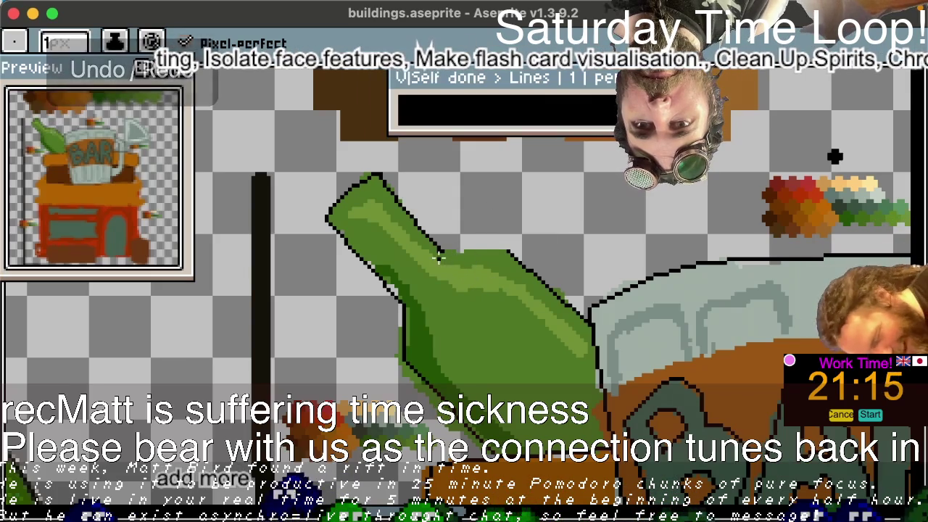
pyautogui.press('e')
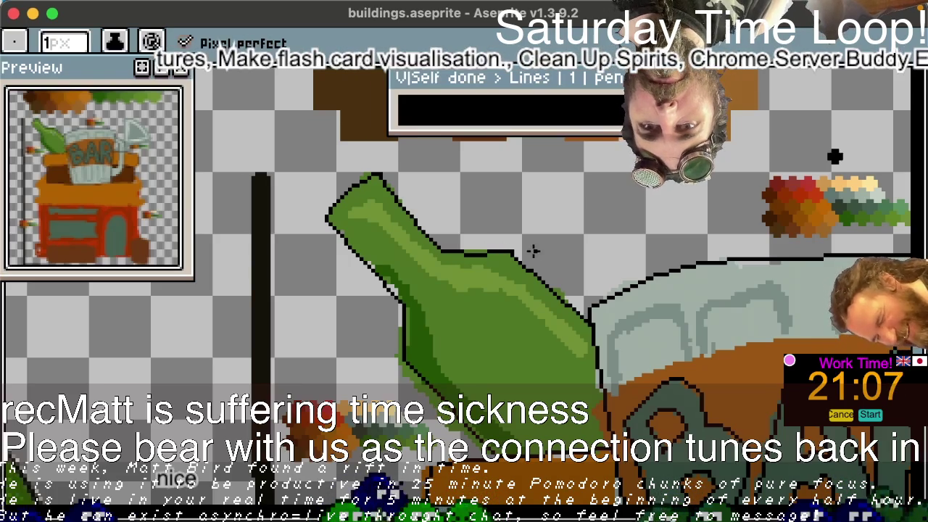
pyautogui.hotkey('ctrl', 'z')
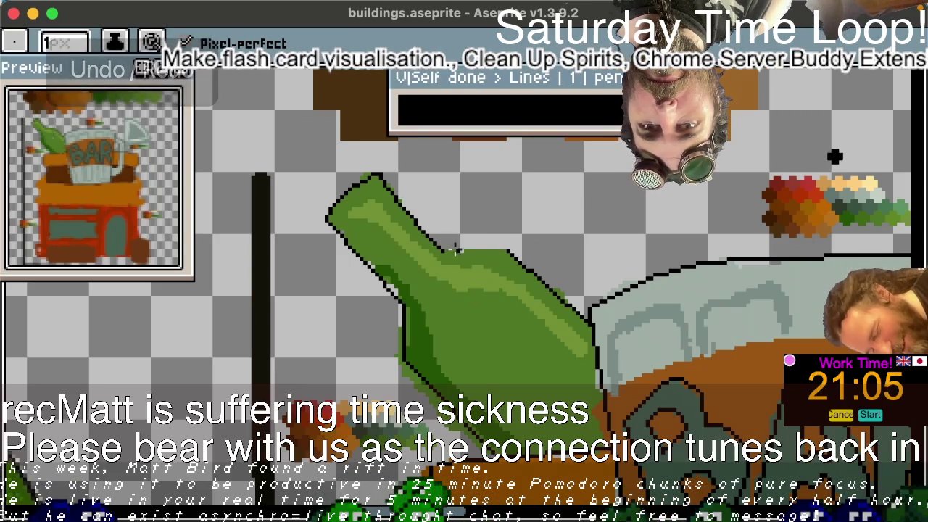
pyautogui.moveTo(448, 251); pyautogui.dragTo(484, 249)
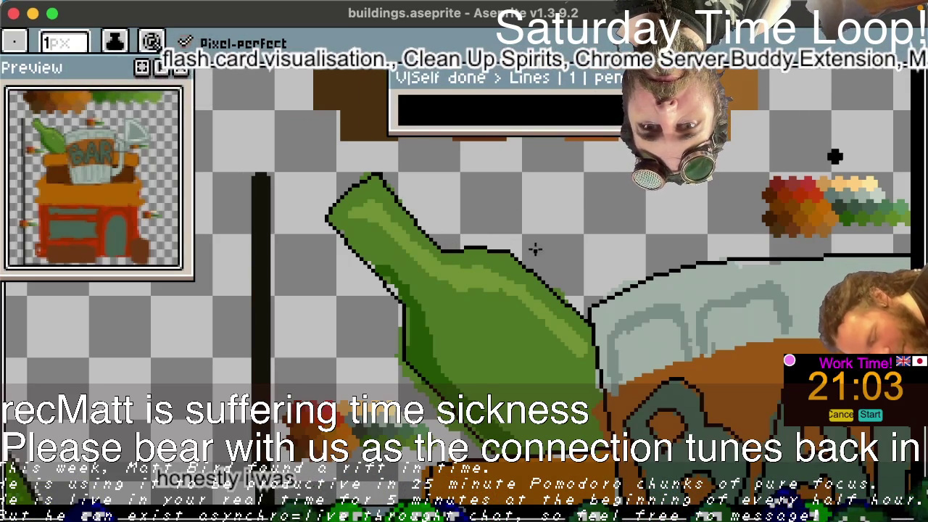
pyautogui.hotkey('ctrl', 'z')
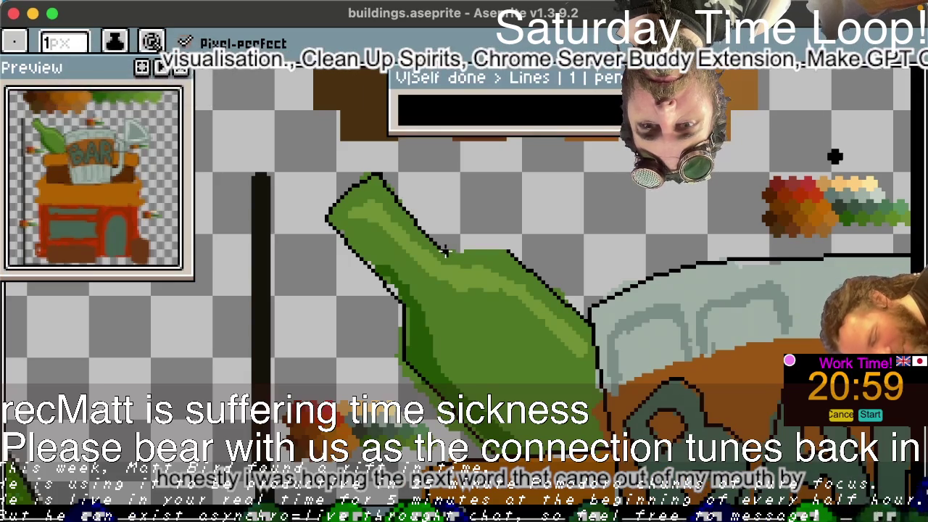
pyautogui.hotkey('ctrl', 'z')
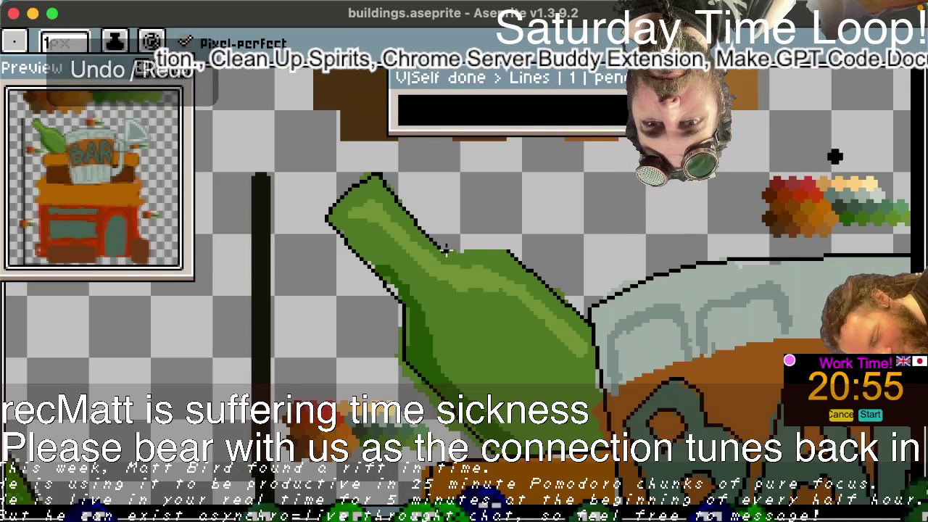
pyautogui.moveTo(441, 252); pyautogui.dragTo(480, 251)
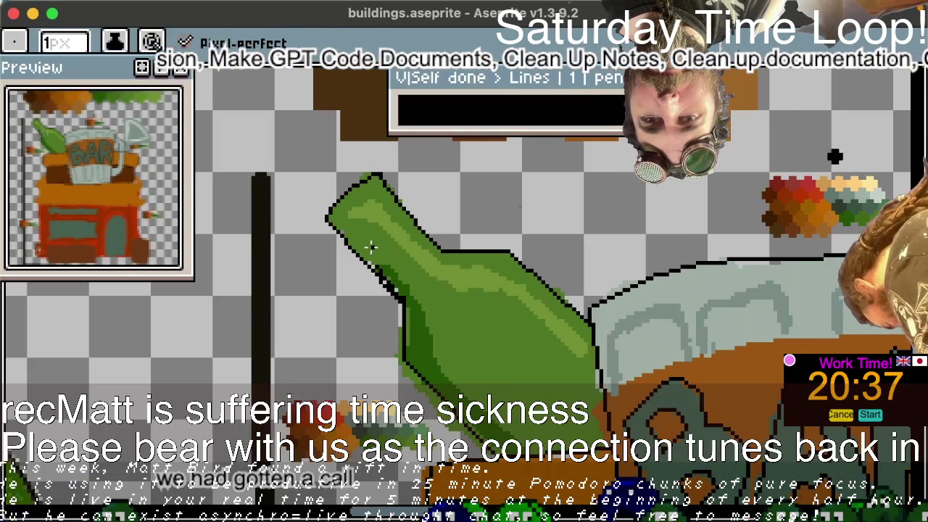
# - Touch up the bottle outline, alternating between Eraser and Pencil to clean stray pixels
pyautogui.press('e')
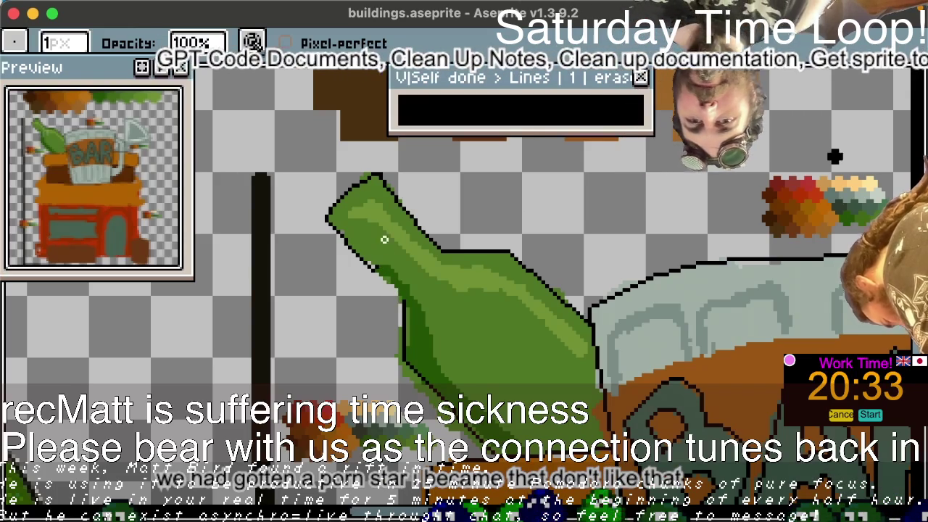
pyautogui.press('b')
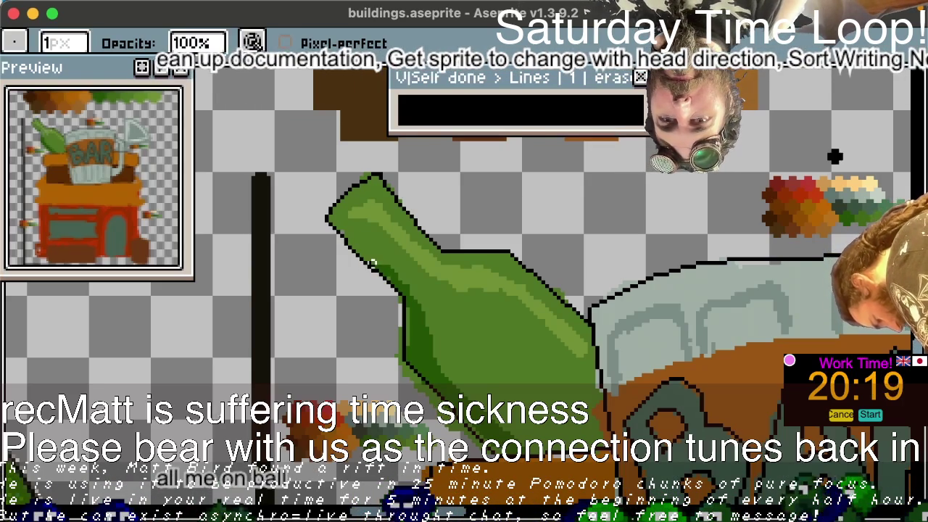
pyautogui.press('b')
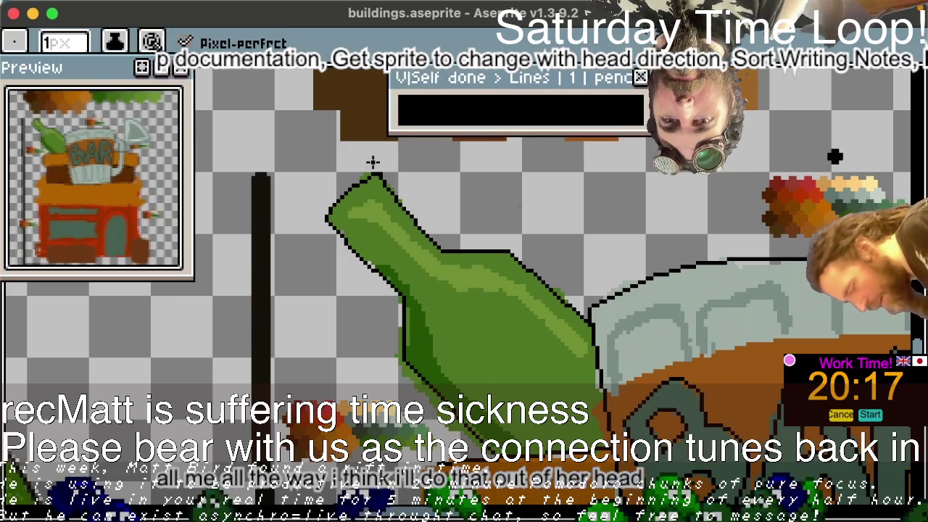
pyautogui.press('e')
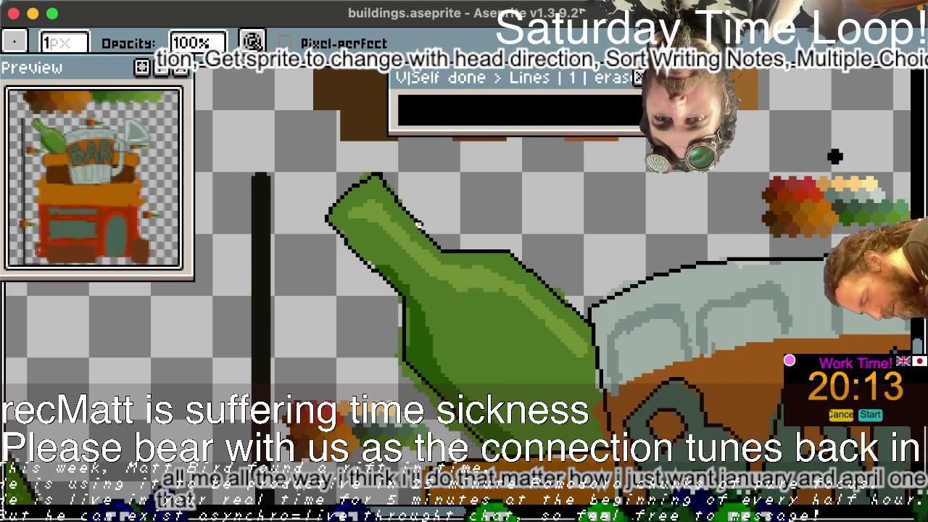
pyautogui.press('b')
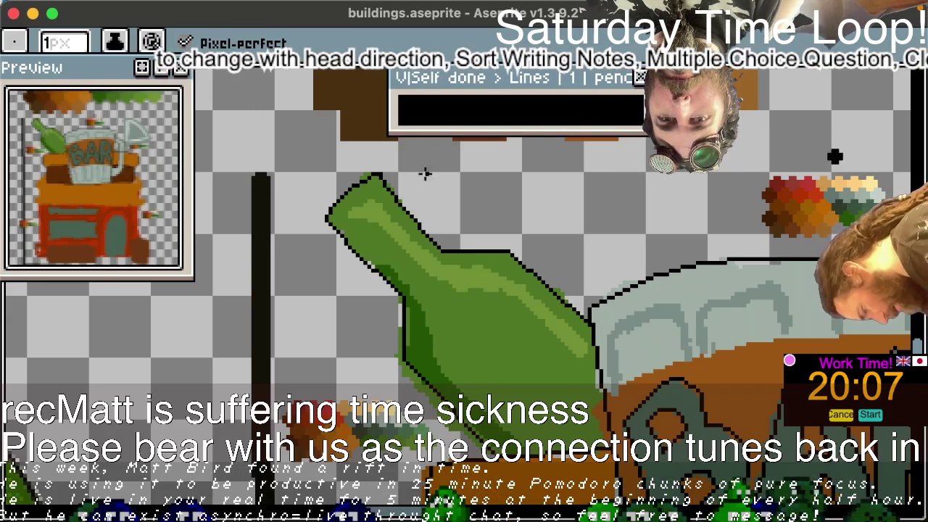
pyautogui.press('e')
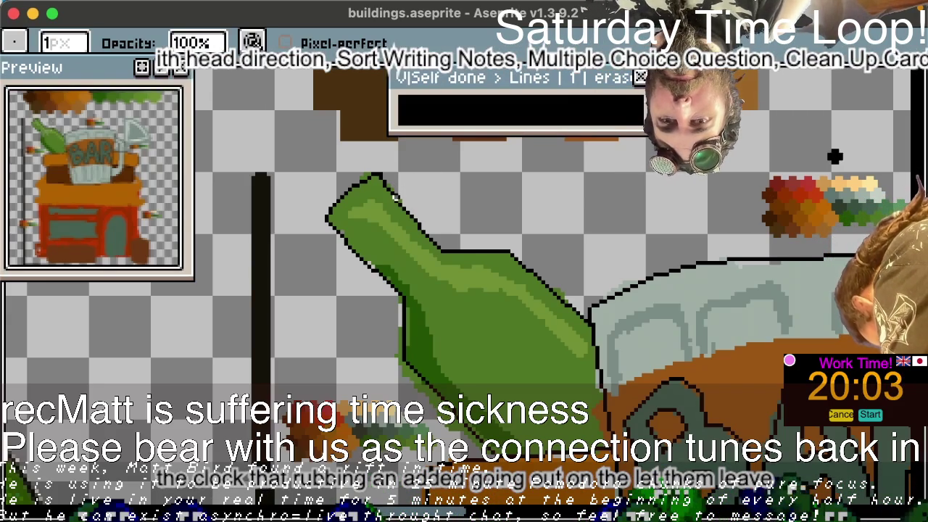
pyautogui.press('b')
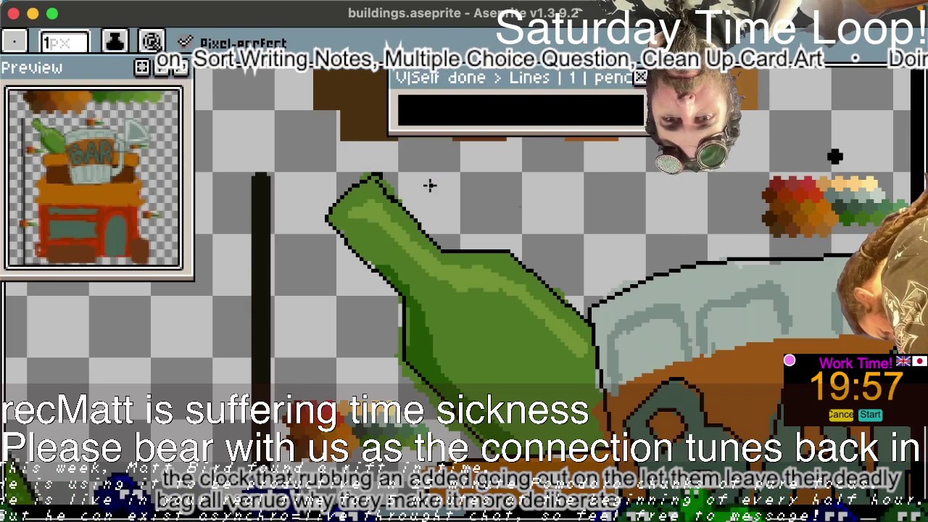
pyautogui.press('e')
pyautogui.press('b')
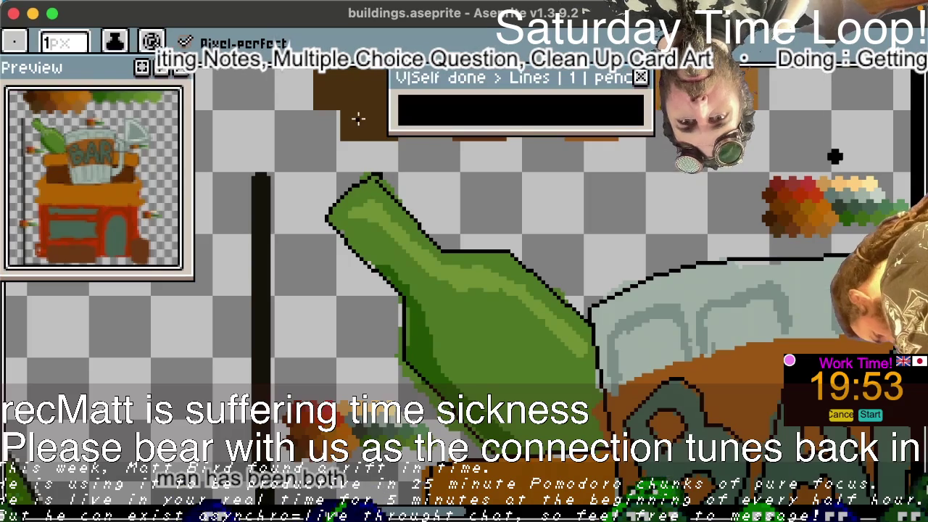
pyautogui.press('e')
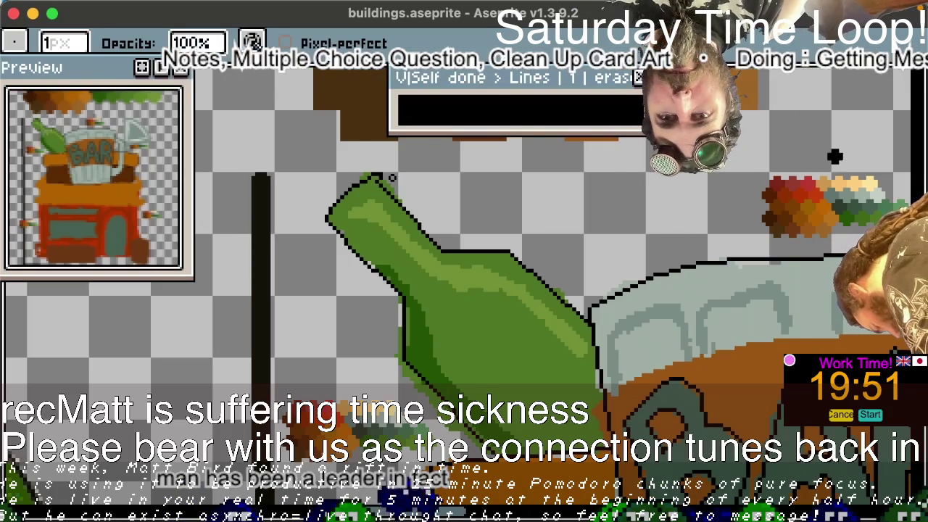
pyautogui.press('b')
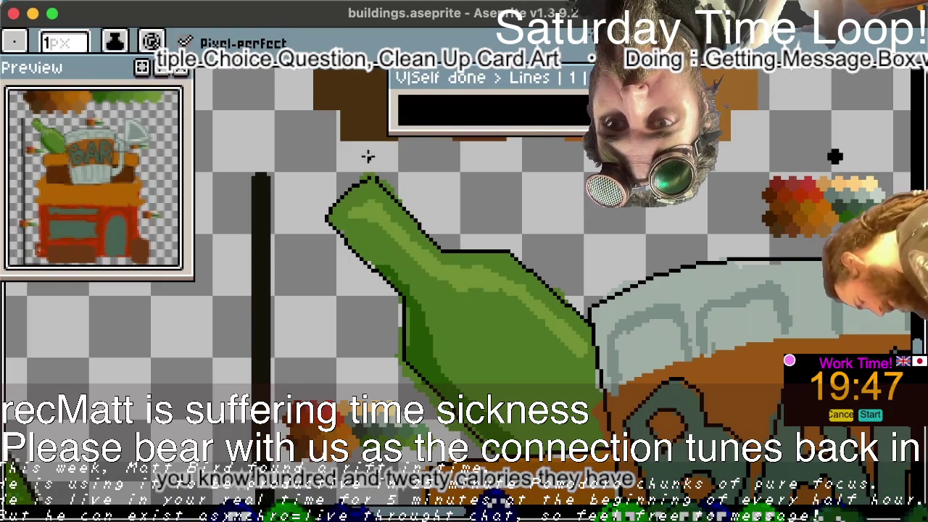
pyautogui.press('e')
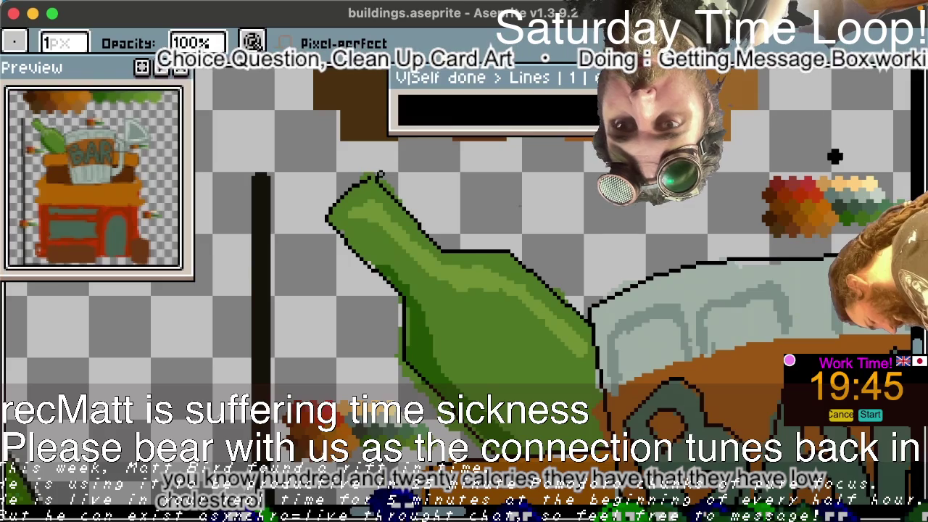
pyautogui.press('b')
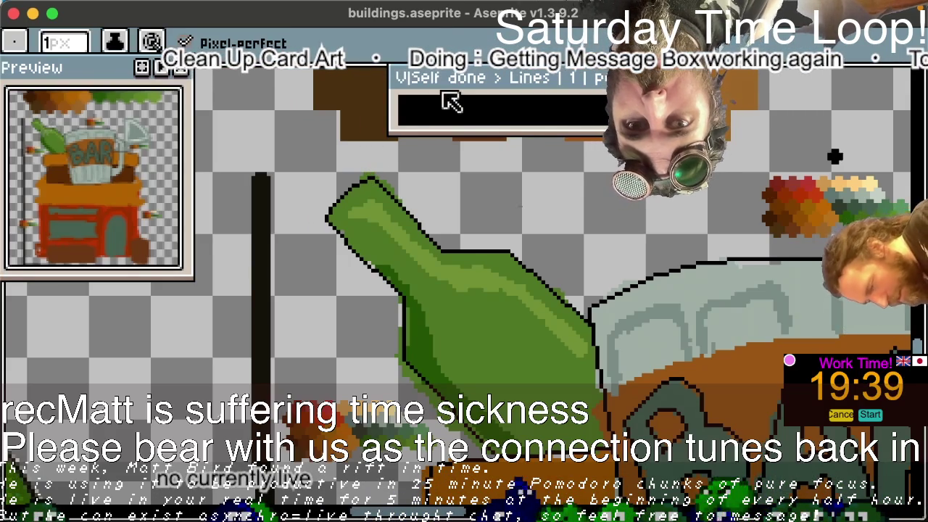
pyautogui.press('e')
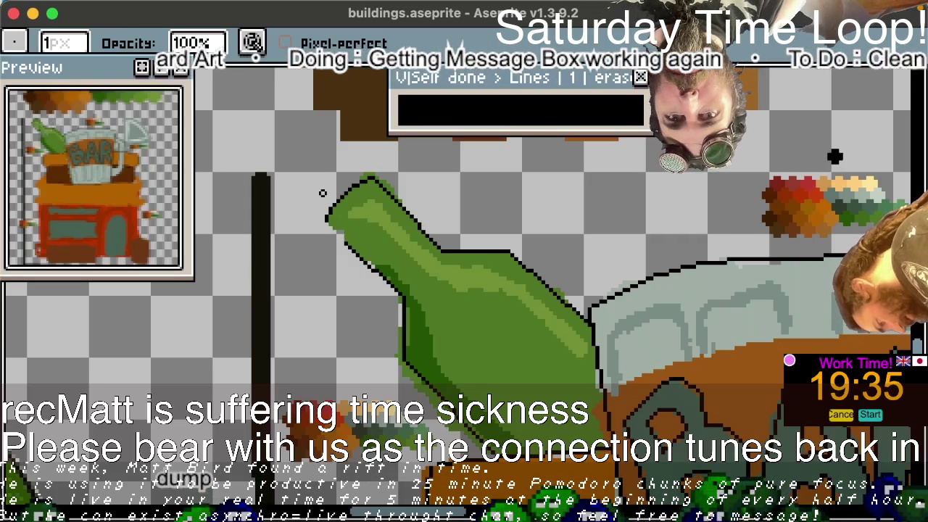
pyautogui.press('b')
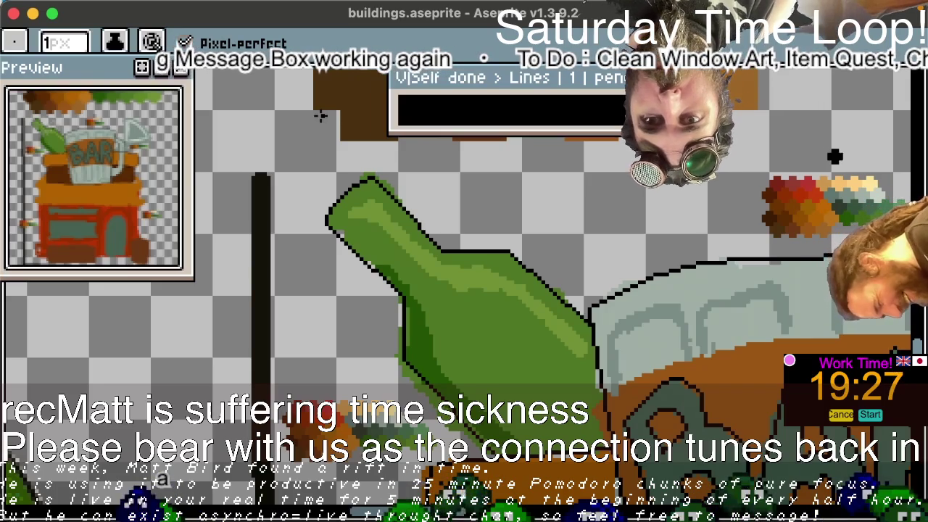
pyautogui.hscroll(2, 320, 116)
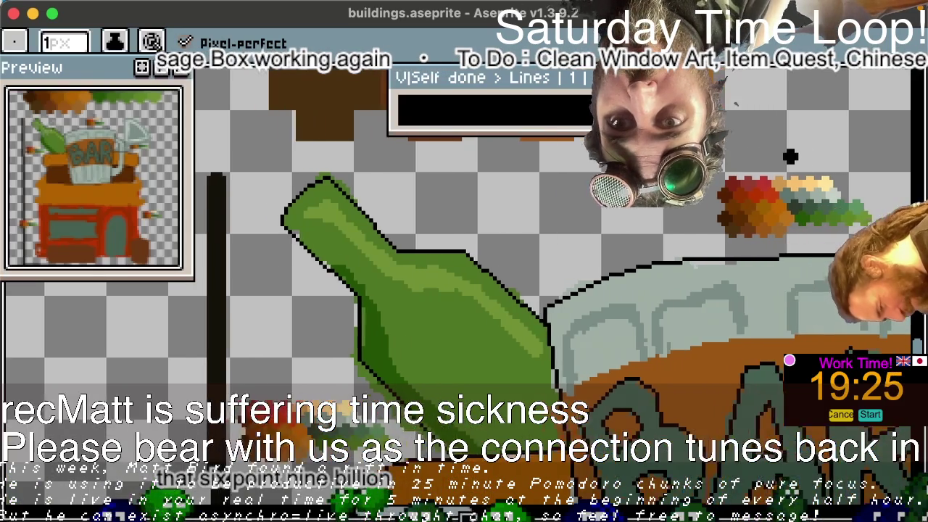
# - Pan to the pale glass and draw a short dark diagonal near its lower left
pyautogui.hscroll(10, 319, 116)
pyautogui.hscroll(10, 464, 290)
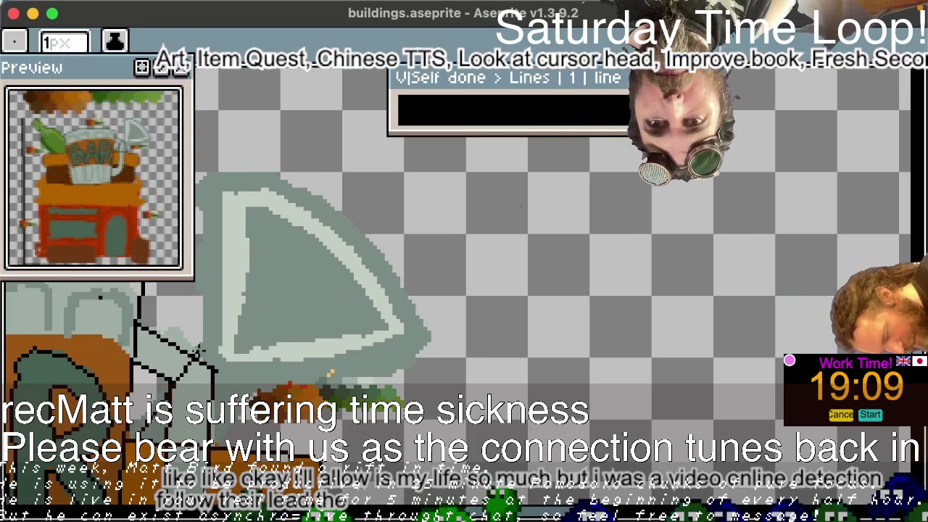
pyautogui.press('b')
pyautogui.hotkey('ctrl', 'z')
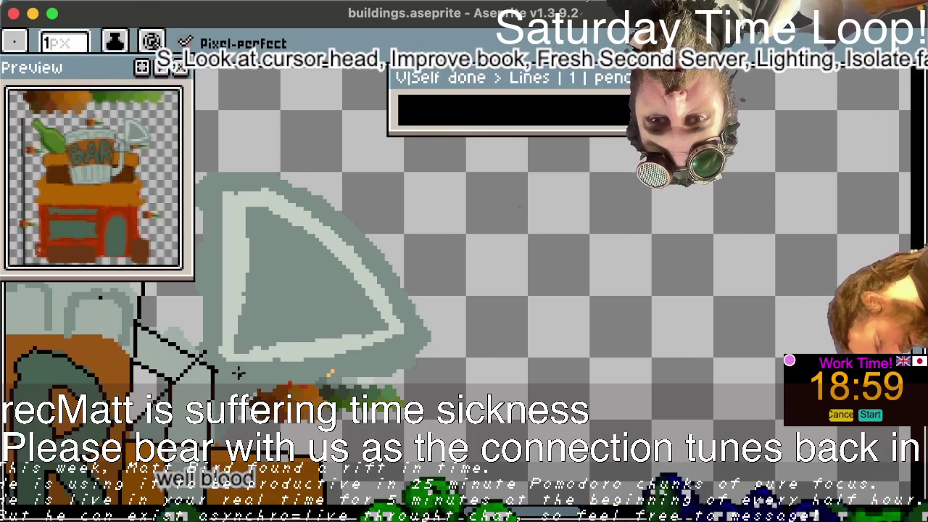
pyautogui.moveTo(239, 371); pyautogui.dragTo(234, 380)
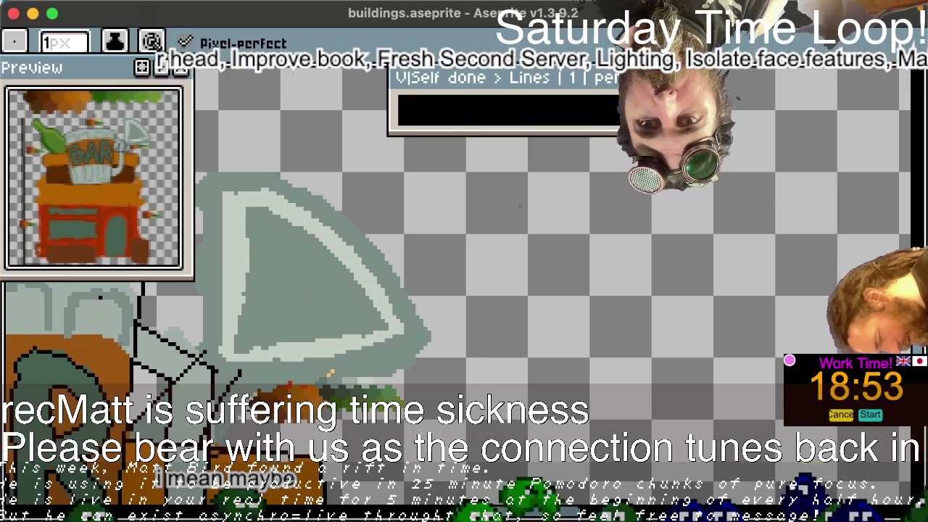
# - Undo the test strokes and detach the sprite preview into a floating window
pyautogui.hotkey('ctrl', 'z')
pyautogui.hotkey('ctrl', 'z')
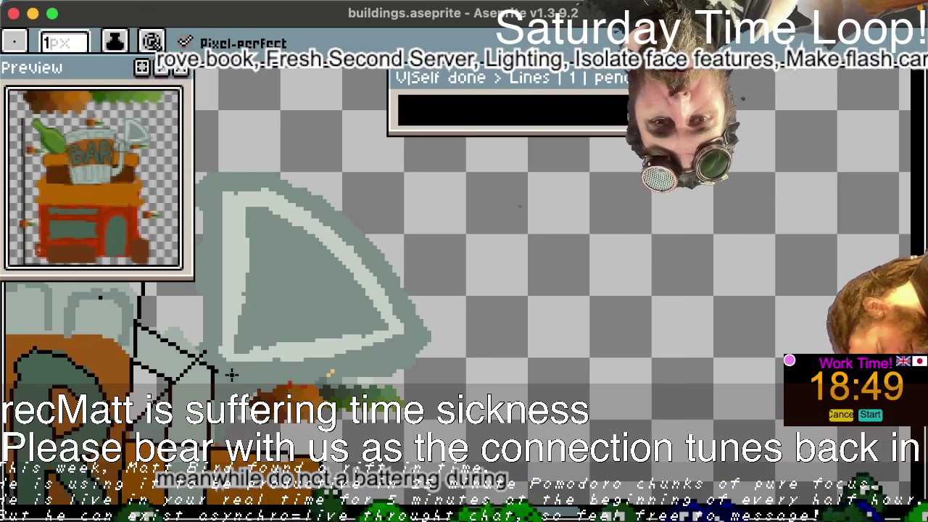
pyautogui.press('l')
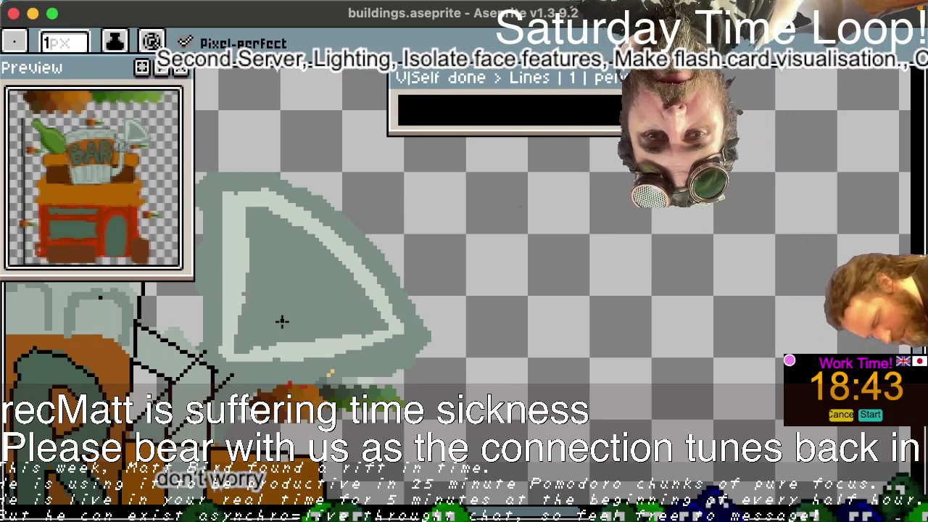
pyautogui.moveTo(116, 69)
pyautogui.mouseDown()
pyautogui.moveTo(535, 108)
pyautogui.moveTo(684, 105)
pyautogui.mouseUp()
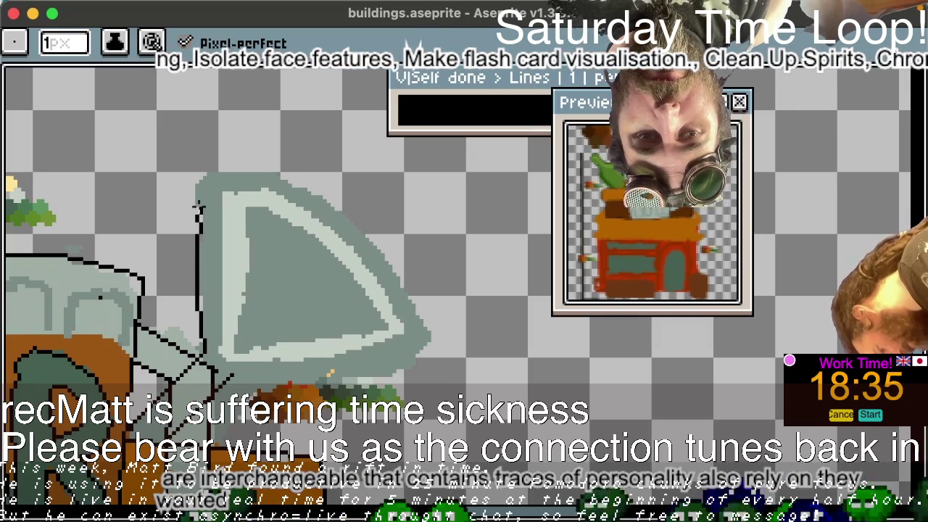
# - Draw the glass's left outline up to its top and a dark line along its bottom edge
pyautogui.press('e')
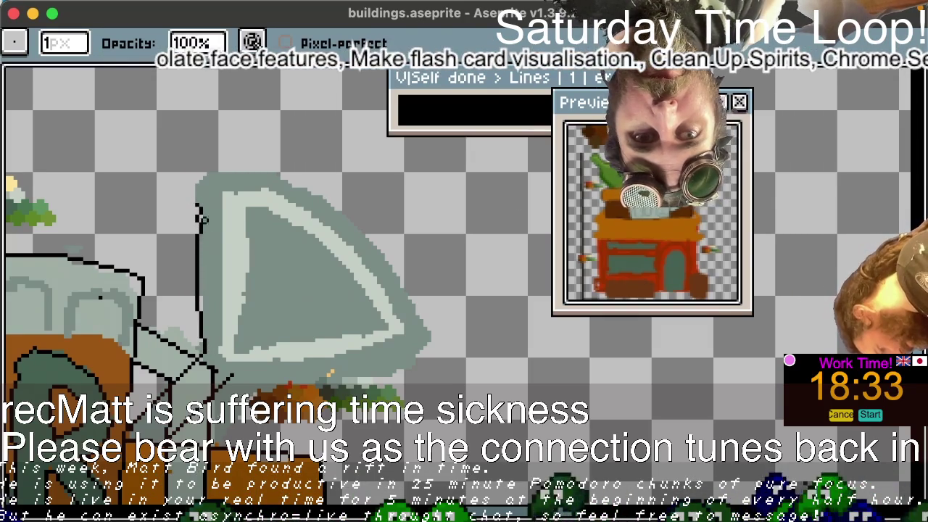
pyautogui.press('b')
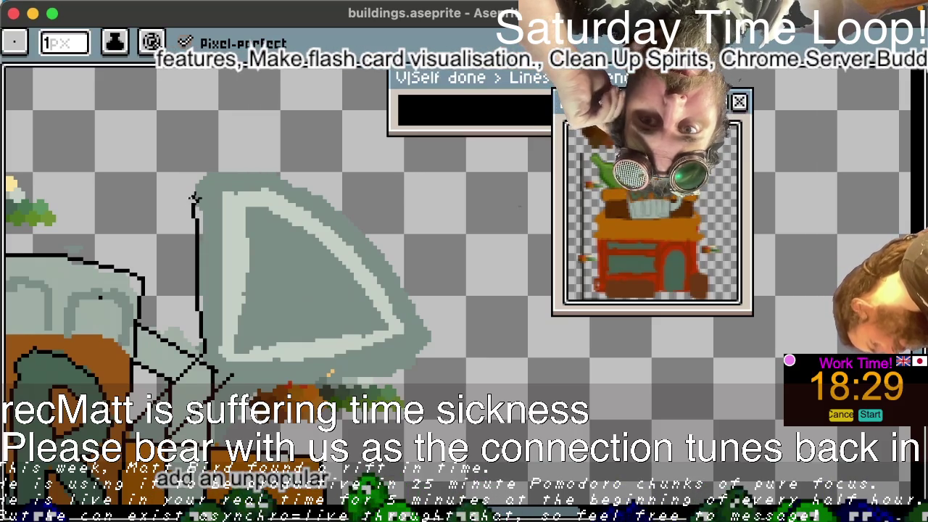
pyautogui.moveTo(194, 203); pyautogui.dragTo(196, 188)
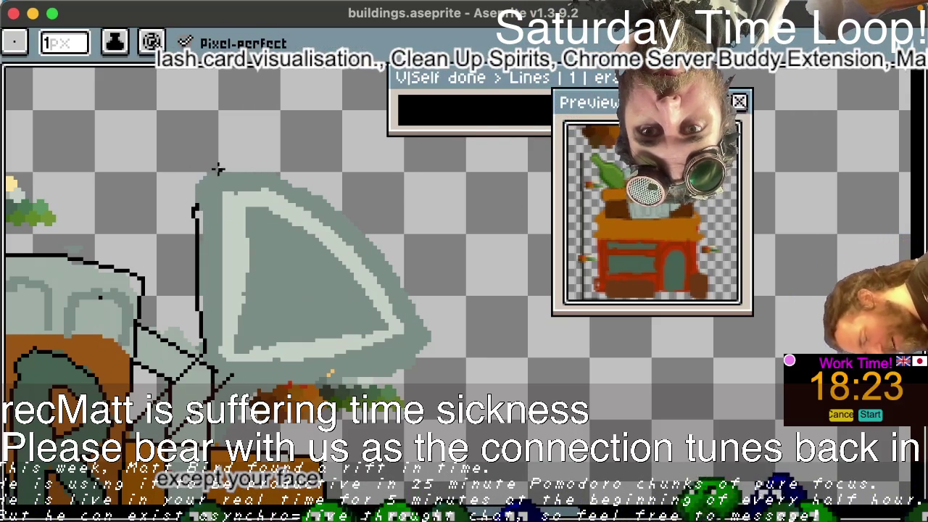
pyautogui.press('e')
pyautogui.press('b')
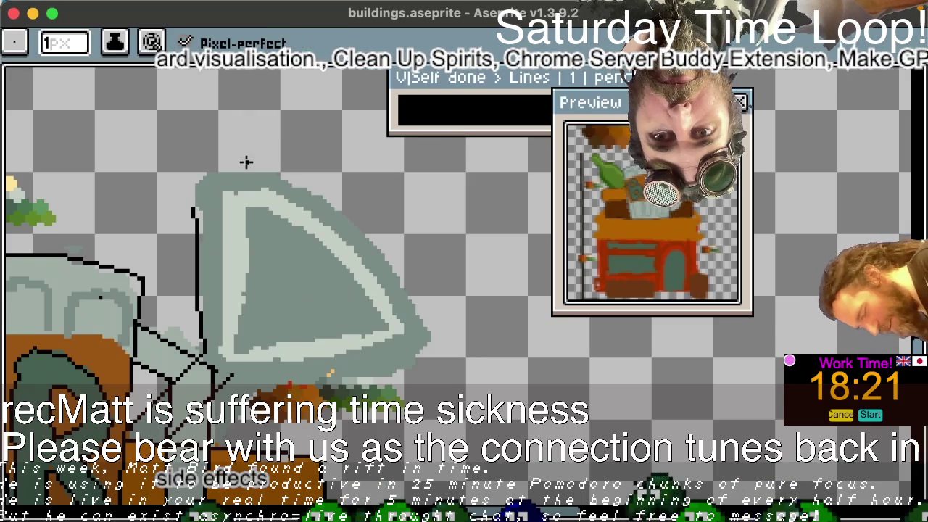
pyautogui.moveTo(192, 197); pyautogui.dragTo(193, 176)
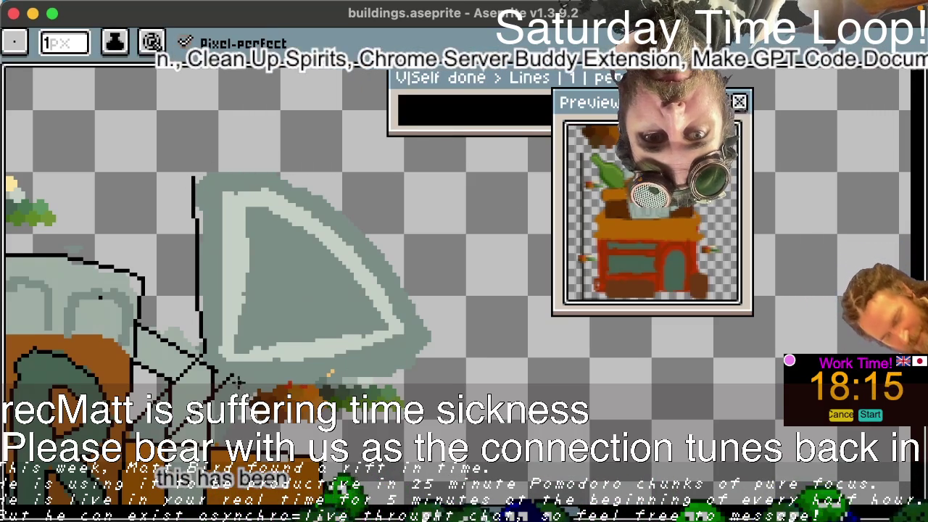
pyautogui.moveTo(217, 378); pyautogui.dragTo(382, 364)
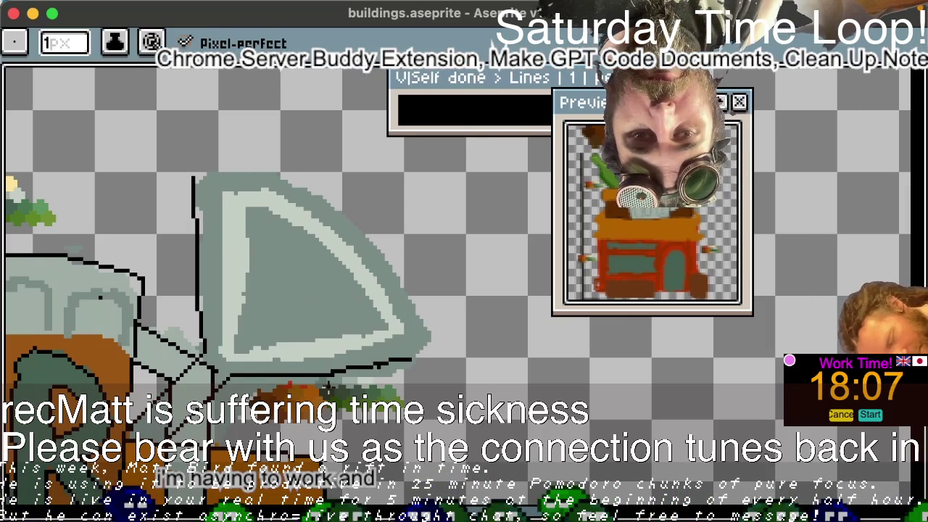
# - Outline the glass's right tip and extend the dark line up its right edge
pyautogui.press('b')
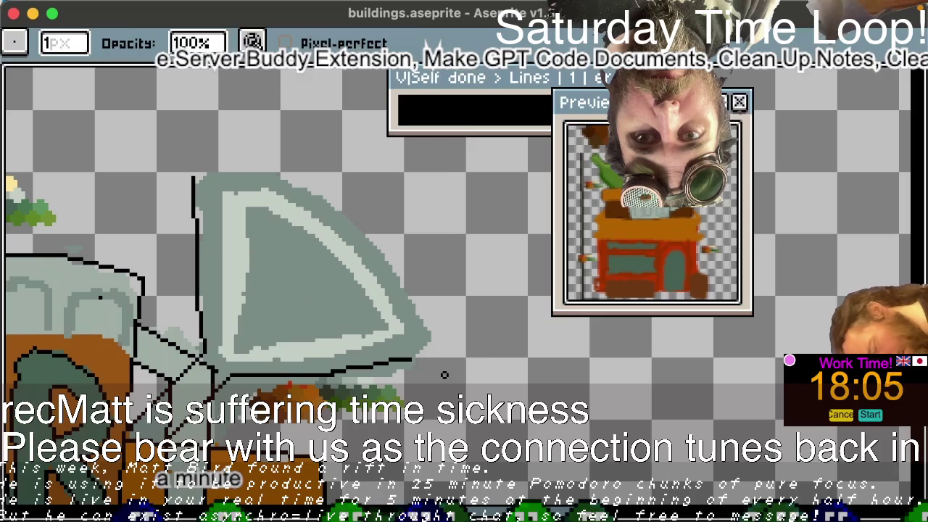
pyautogui.press('e')
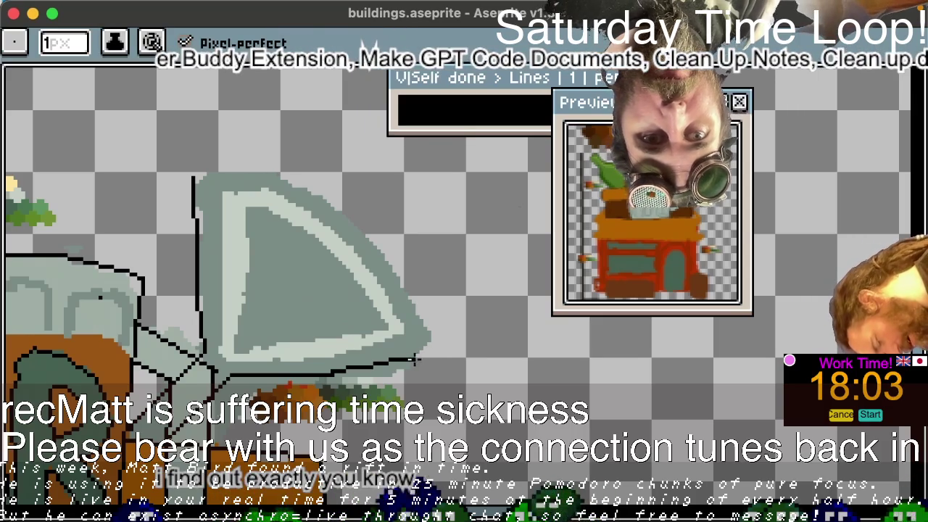
pyautogui.moveTo(435, 344); pyautogui.dragTo(437, 330)
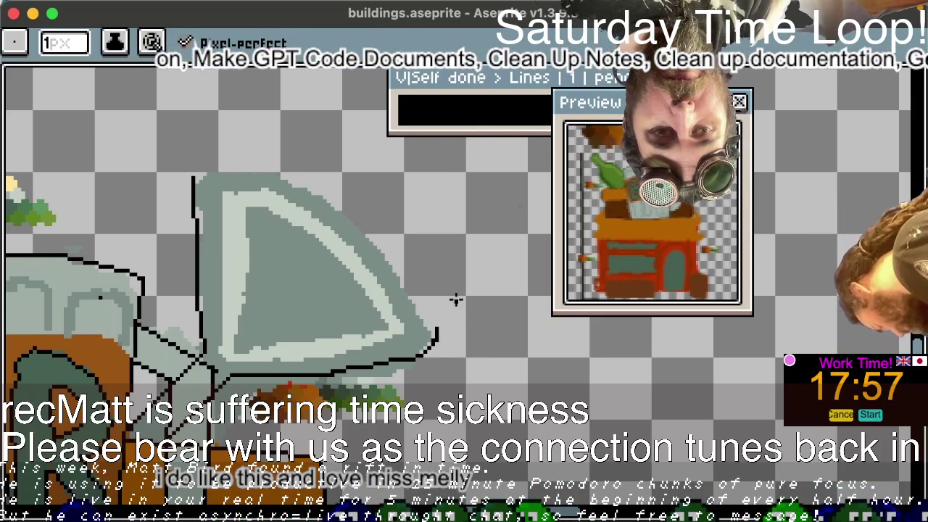
pyautogui.hotkey('ctrl', 'z')
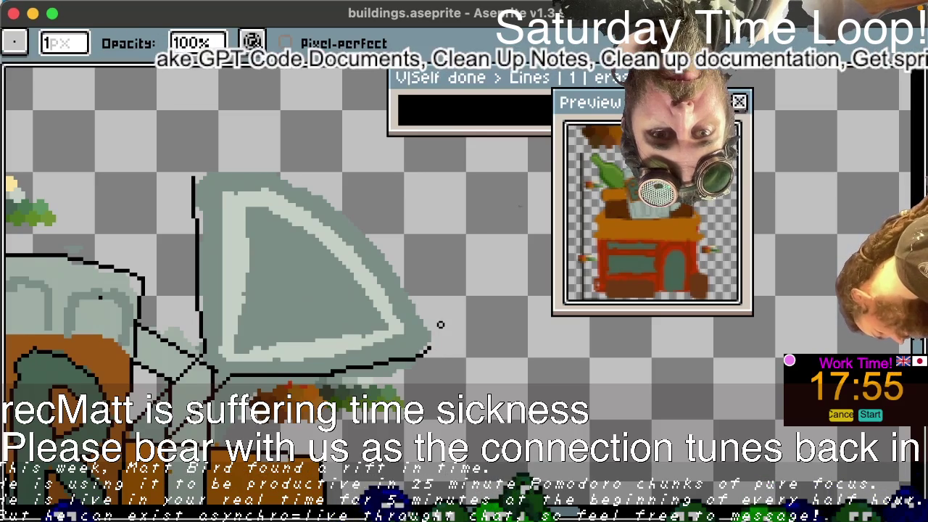
pyautogui.moveTo(431, 348); pyautogui.dragTo(392, 272)
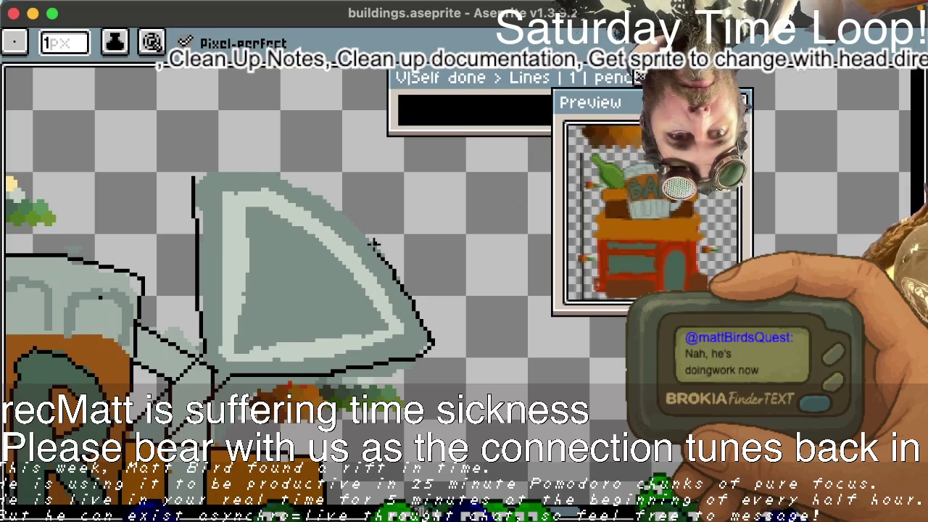
pyautogui.press('e')
pyautogui.press('b')
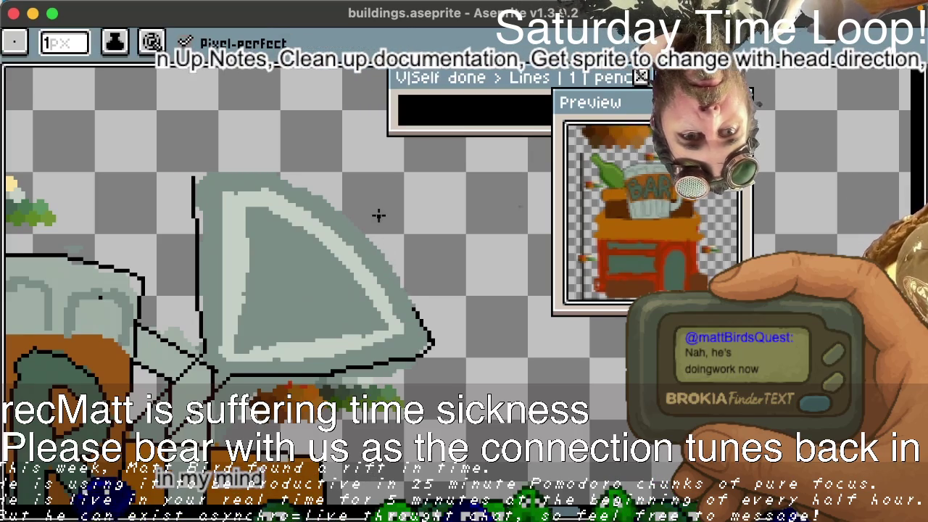
pyautogui.moveTo(401, 298); pyautogui.dragTo(389, 272)
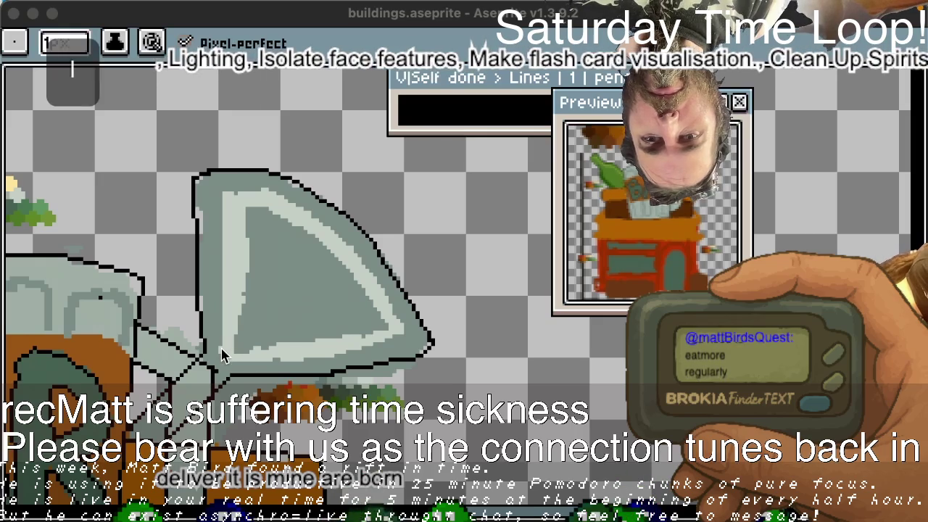
# - Draw straight dark lines just inside the glass's left side and base, then return to the Pencil
pyautogui.click(226, 319)
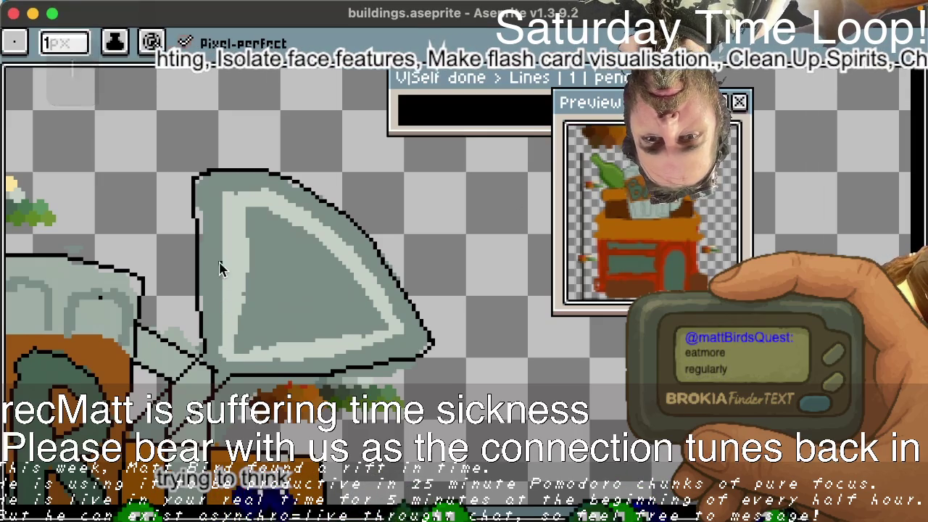
pyautogui.press('l')
pyautogui.moveTo(220, 357); pyautogui.dragTo(219, 186)
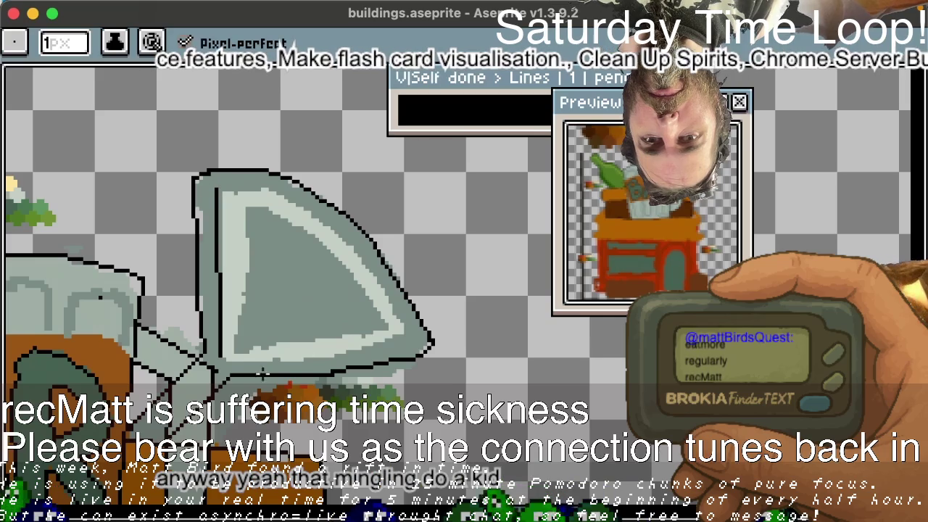
pyautogui.moveTo(223, 357)
pyautogui.mouseDown()
pyautogui.moveTo(382, 348)
pyautogui.moveTo(408, 333)
pyautogui.mouseUp()
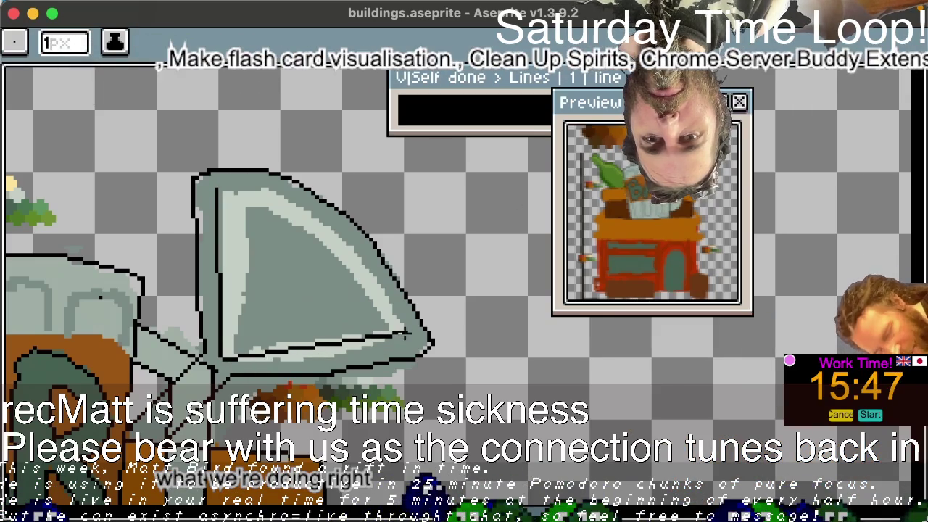
pyautogui.press('b')
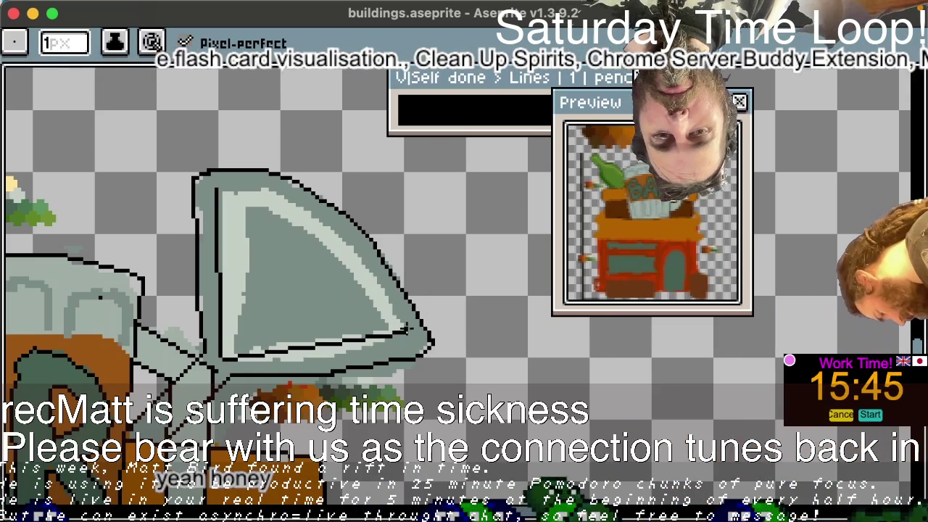
pyautogui.press('l')
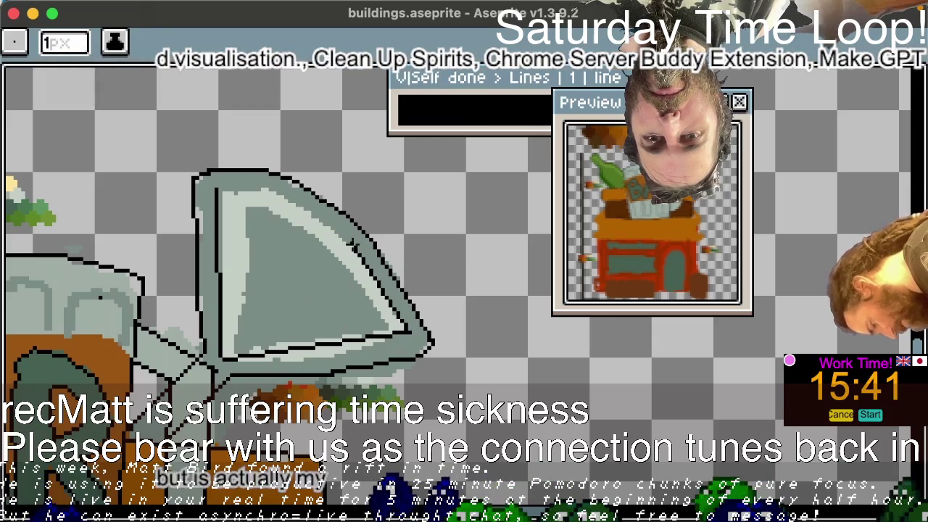
pyautogui.press('b')
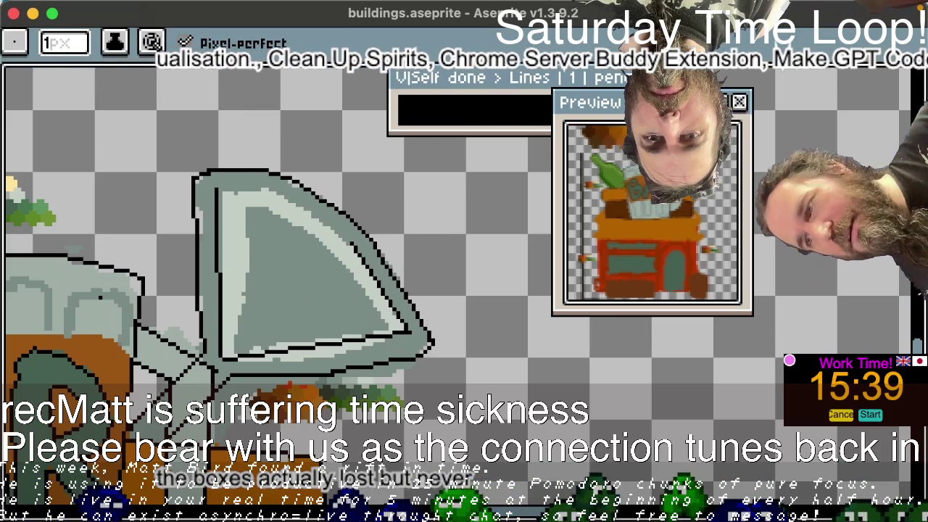